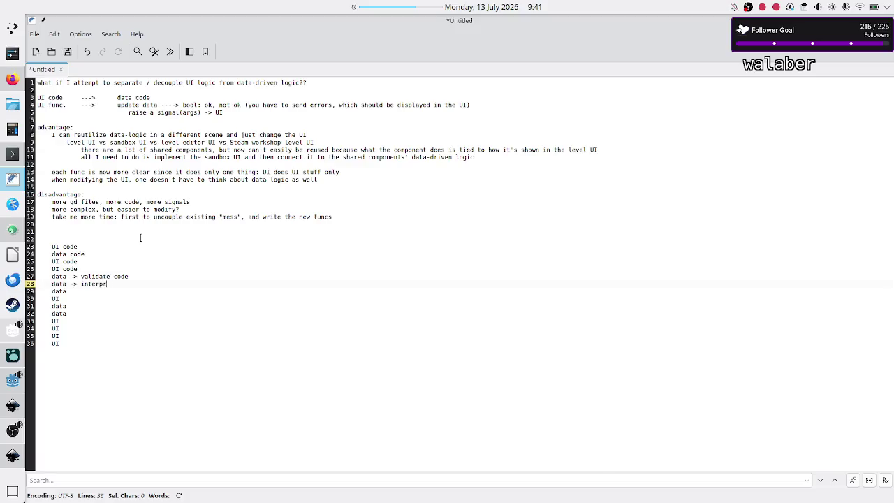
Complete the unfinished data line as '> update metrics'.
key("Down")
type(">")
type("pdate e")
type("ntity")
key("BackSpace")
key("BackSpace")
key("BackSpace")
type("metrics")
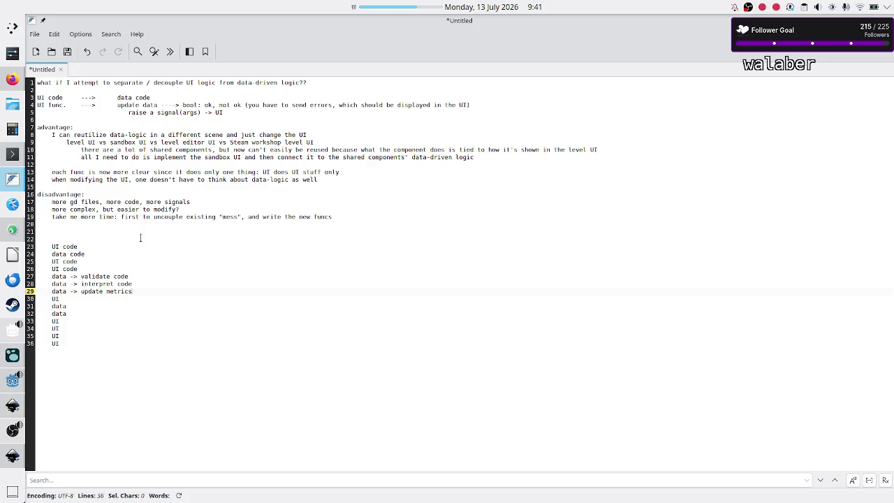
Insert blank lines below the UI line and begin new 'UI' entry lines.
key("Down")
key("Return")
key("Return")
key("Return")
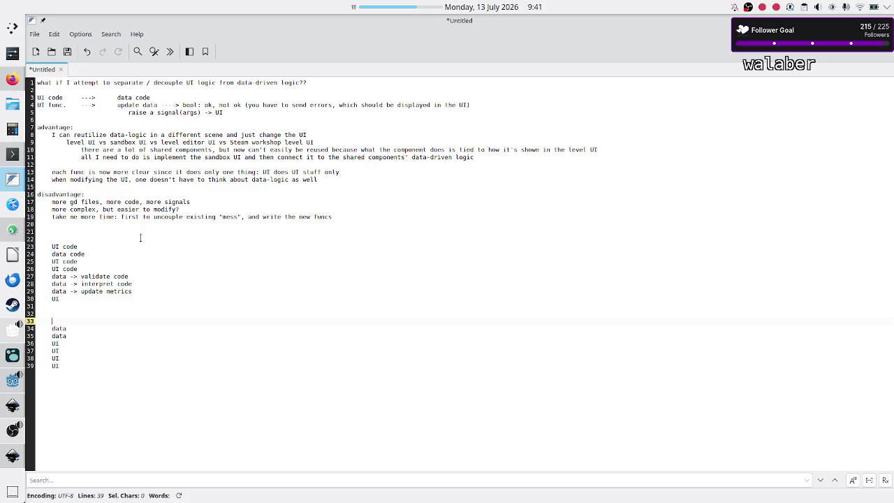
key("Up")
Fill in the UI entries: update tape UI, update metrics/UI, update some buttons/show error msg.
key("Up")
type("I")
key("Down")
type("UI")
key("Down")
type("UI")
key("Up")
key("Up")
key("Up")
type(">")
type(" u")
type("pdate ta")
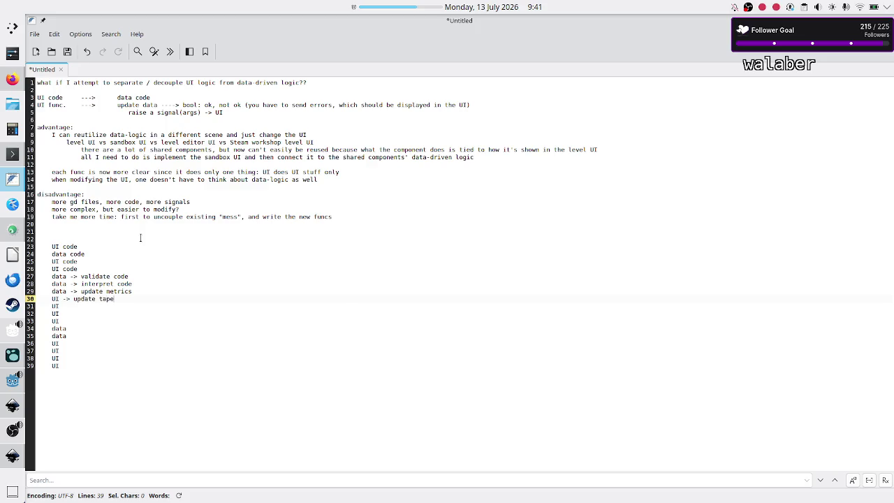
key("BackSpace")
key("BackSpace")
type("tape UI")
key("Down")
type("-> ")
type("update metri")
type("cs/")
type("UI")
key("Down")
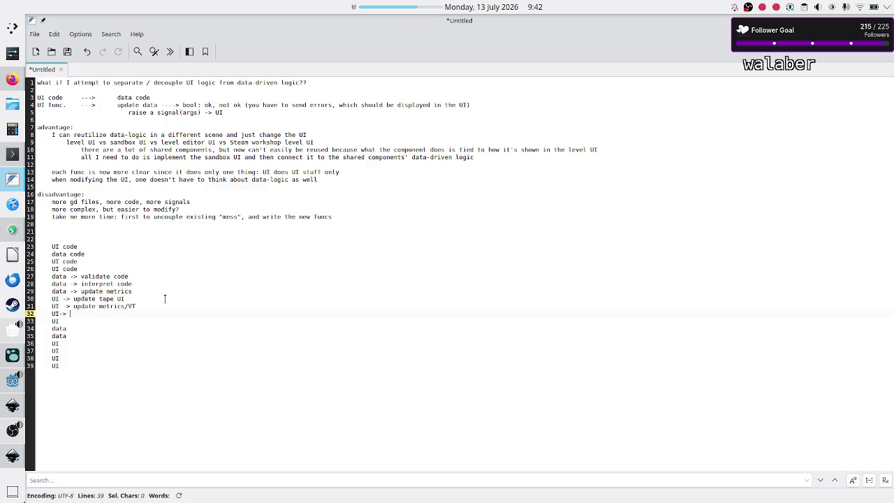
type("update some ")
type("buttons")
key("BackSpace")
type("show err")
type("or ")
type("msg")
Select the validate and interpret lines, then add empty lines below the list.
key("Up")
key("Up")
key("Up")
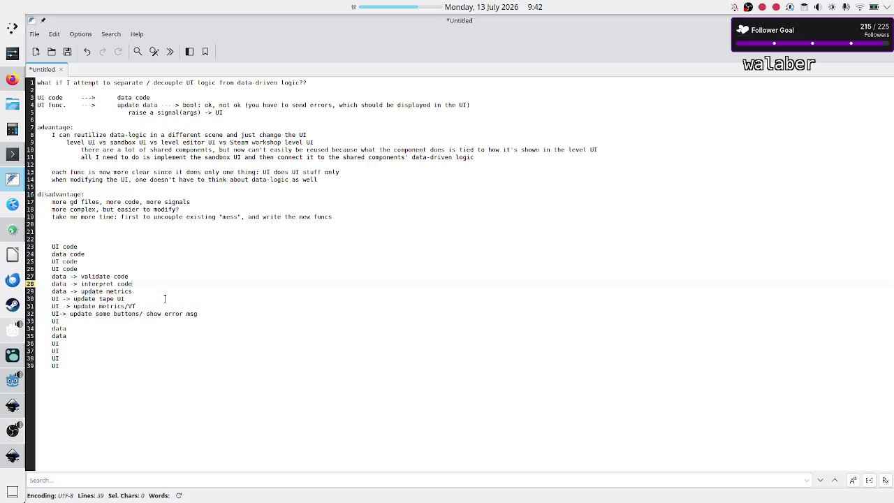
key("Up")
key("Home")
key("shift+Down")
key("shift+End")
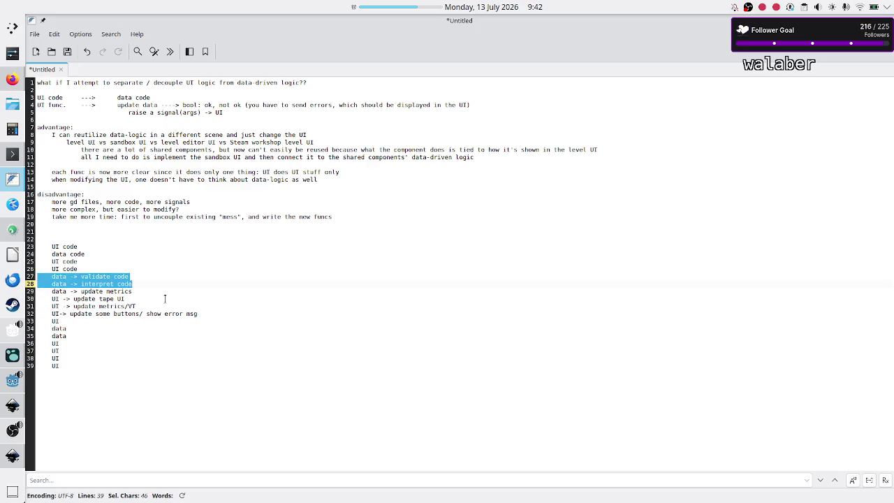
key("Down")
key("Down")
key("Down")
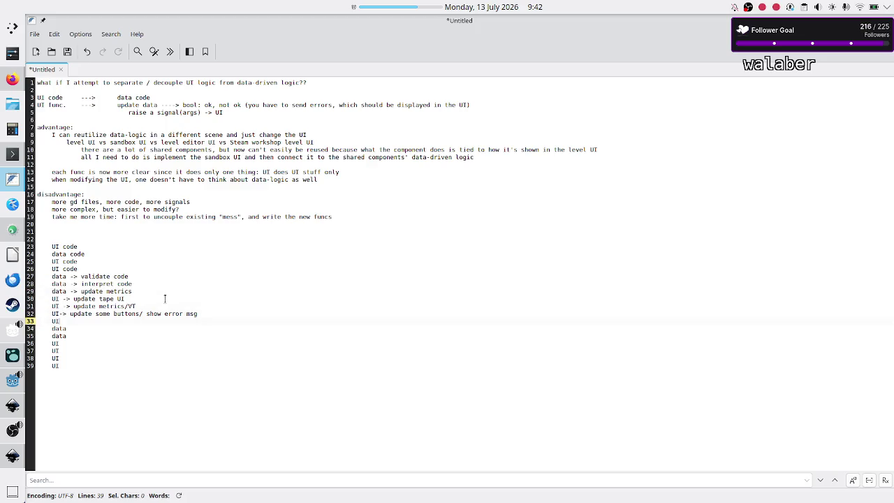
key("Up")
key("Up")
key("Up")
key("Down")
key("Down")
key("Down")
key("Return")
key("Return")
key("Return")
Type a row of 'UI' labels and below it a row of 'data' labels.
type("I UI UI ")
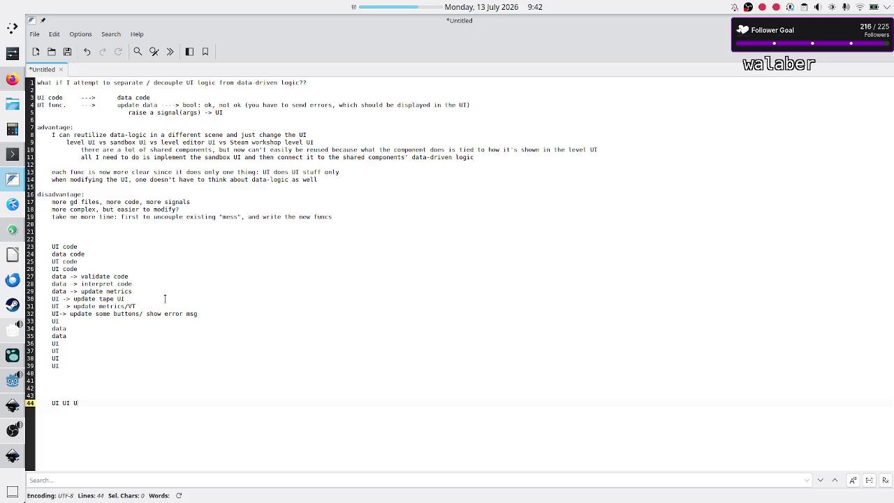
type("UI UI U")
type("I")
key("Return")
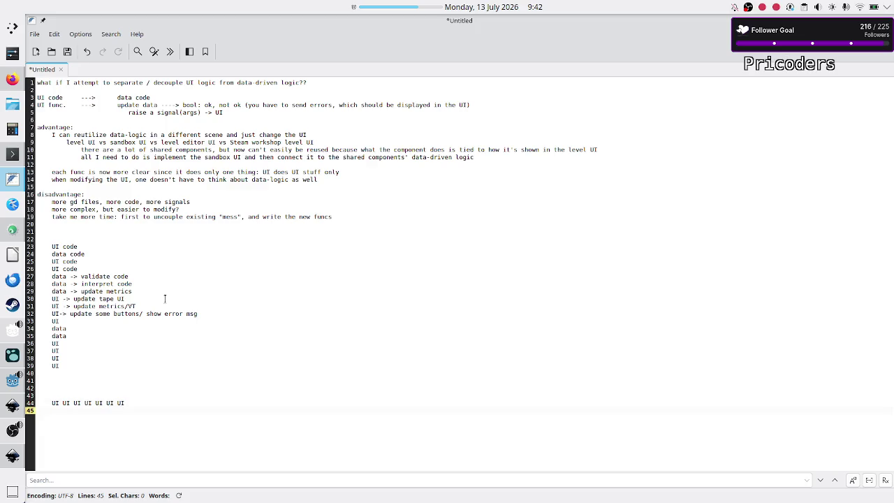
type("od")
key("BackSpace")
key("BackSpace")
key("BackSpace")
type("data data")
type(" data data da")
type("ta")
key("Up")
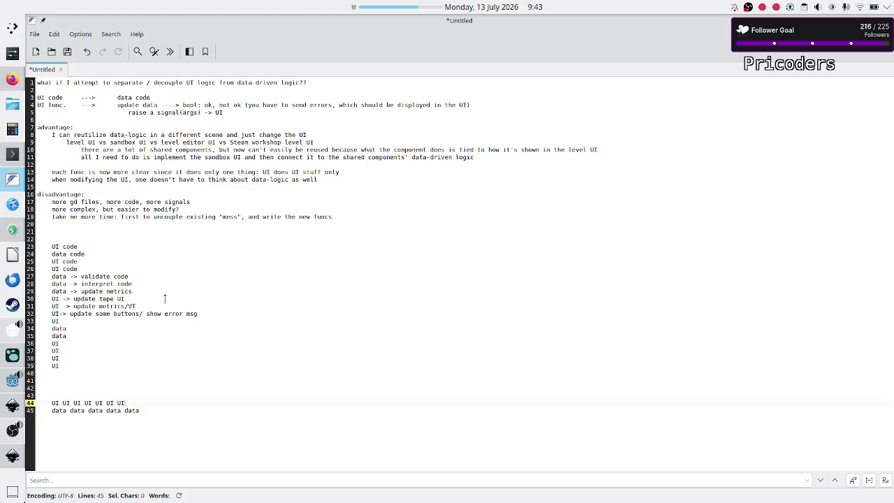
type(" UI")
Insert 'call to data func' on the UI line and 'emit signal for UI to do something' on the data line.
key("shift+Down")
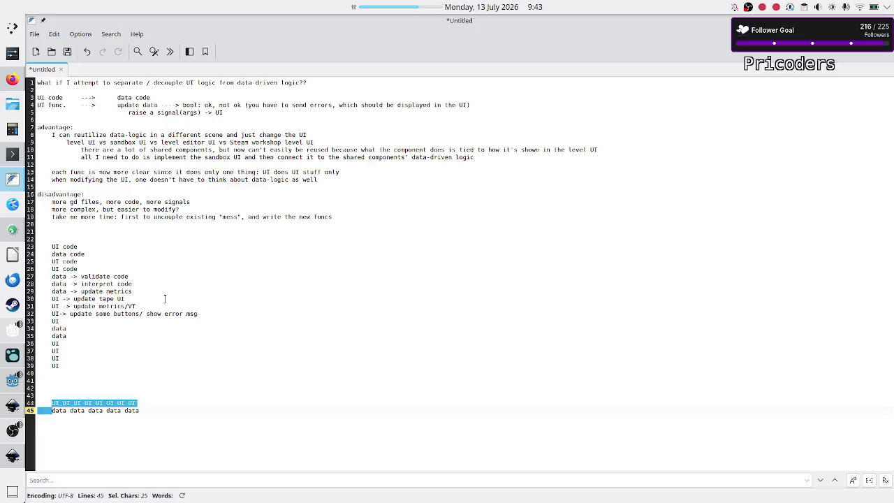
key("shift+Up")
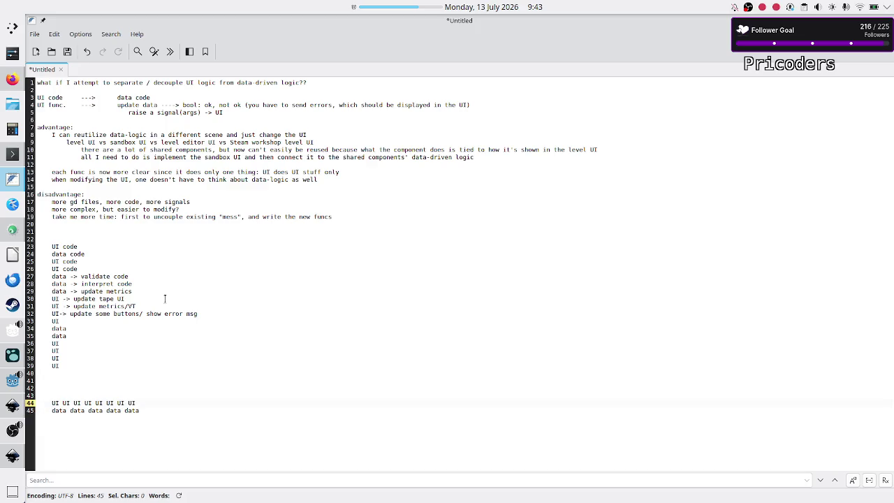
key("shift+Right")
key("shift+Right")
key("shift+Right")
key("Right")
type("call to data fu")
type("nc")
key("Down")
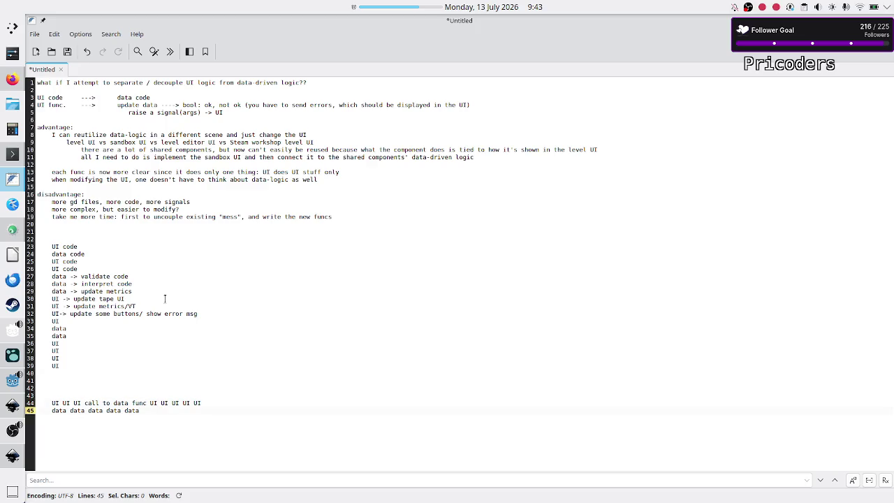
type(" emit signal")
type(" for UI ")
type("to do something")
type(" data data d")
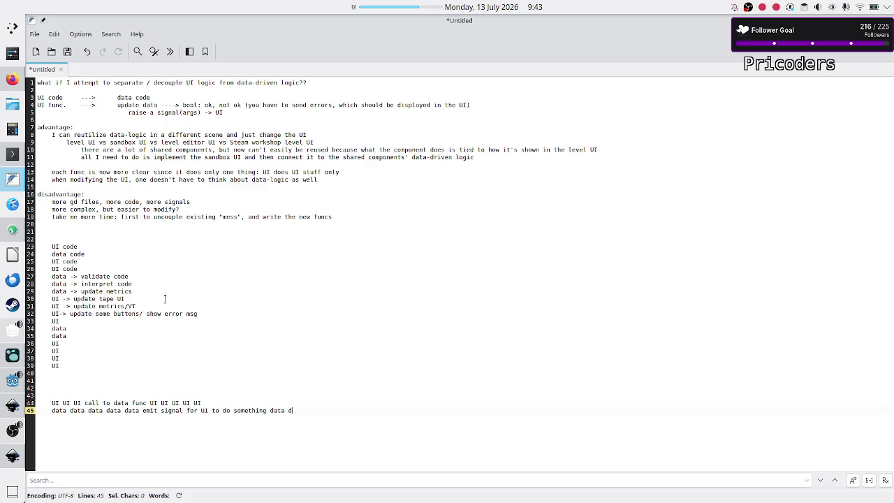
type("ata")
key("Up")
key("ctrl+a")
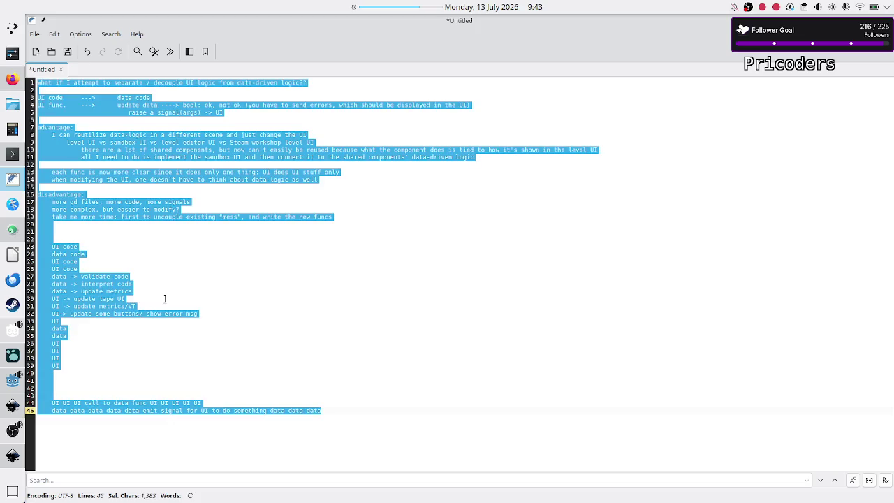
Cut the FeatherPad notes, paste them into the Jul 13th journal block and remove the blank lines.
key("Delete")
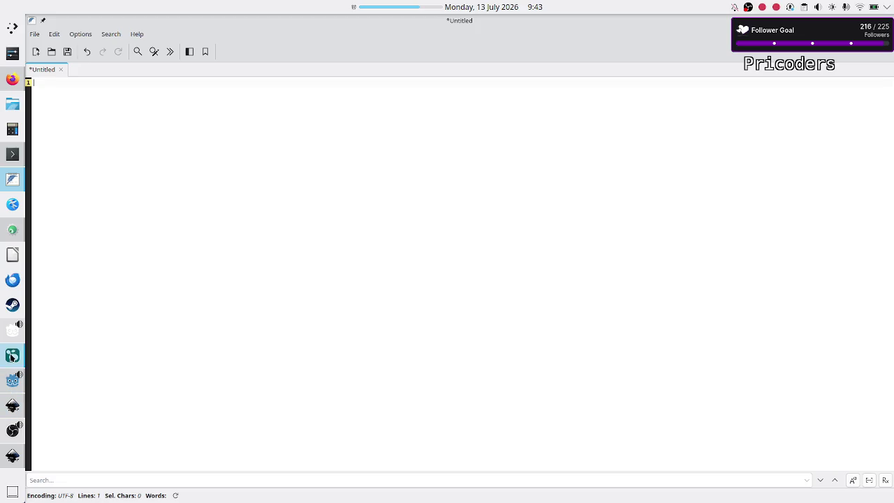
left_click(12, 357)
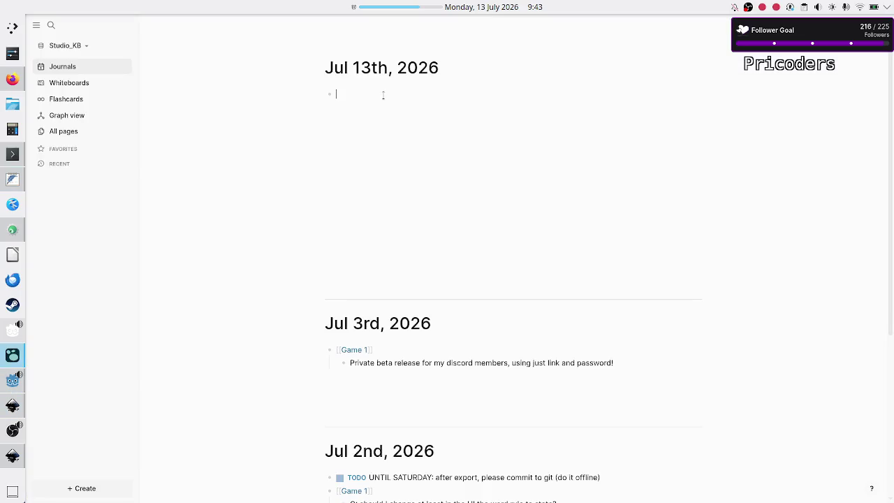
key("ctrl+v")
scroll(384, 187, "up", 5)
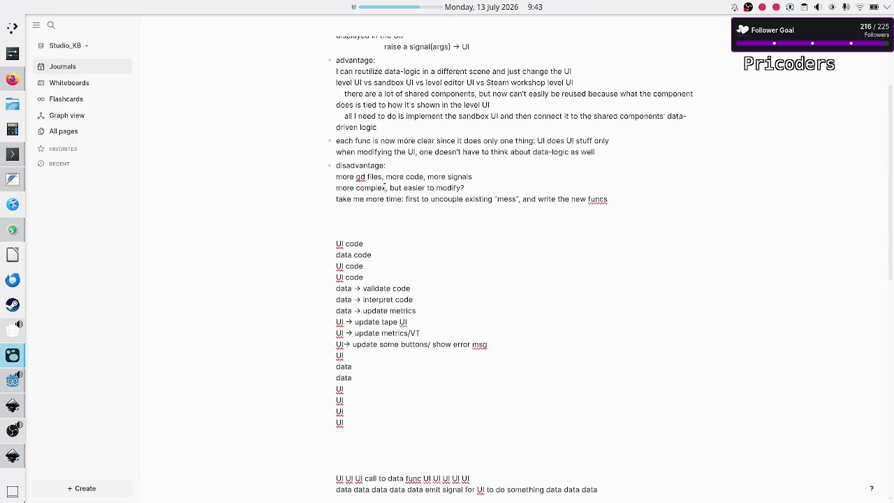
scroll(383, 187, "up", 2)
scroll(383, 187, "down", 3)
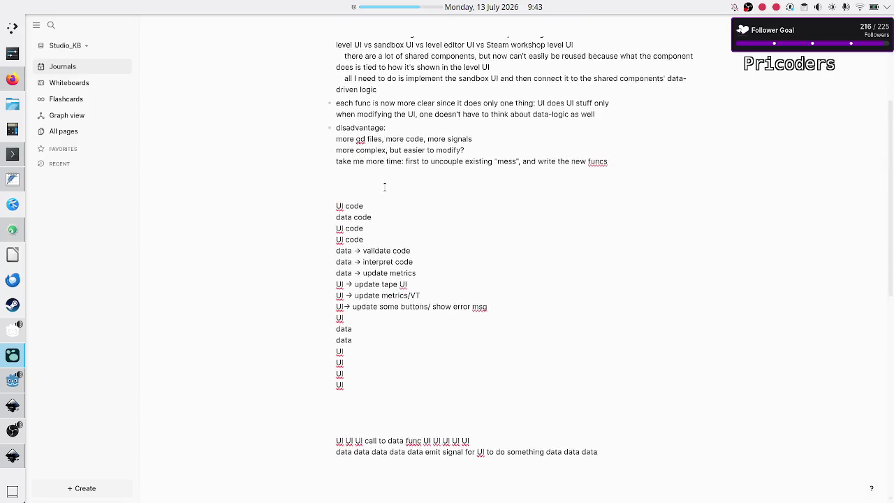
scroll(384, 187, "up", 2)
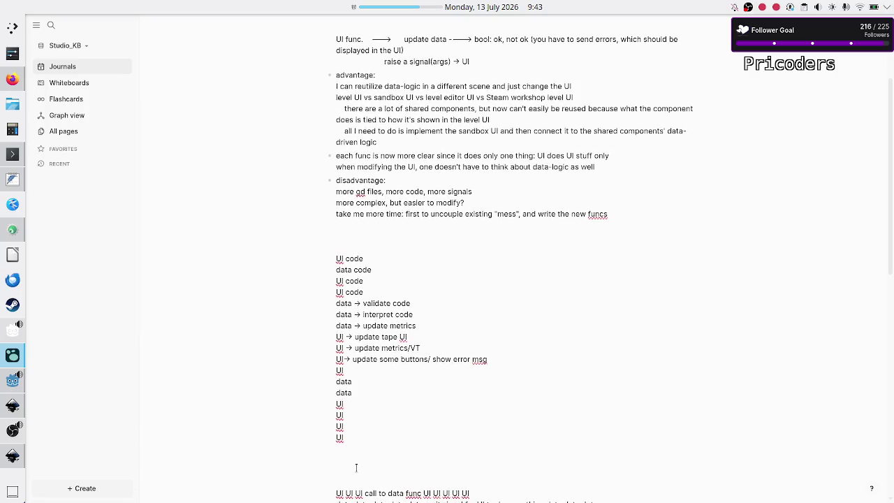
key("BackSpace")
key("BackSpace")
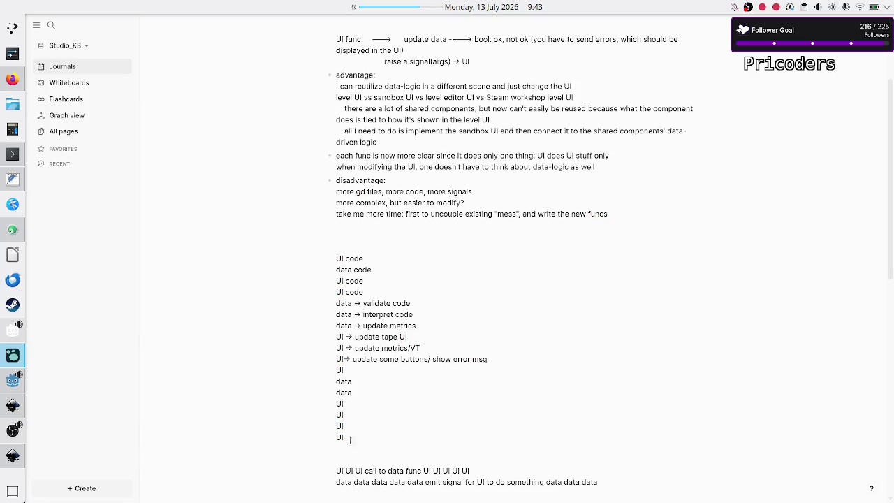
key("BackSpace")
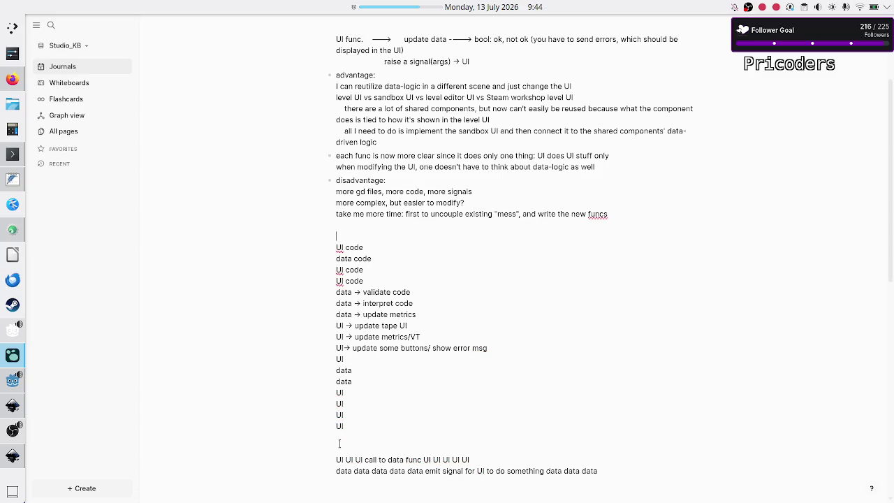
scroll(413, 227, "up", 3)
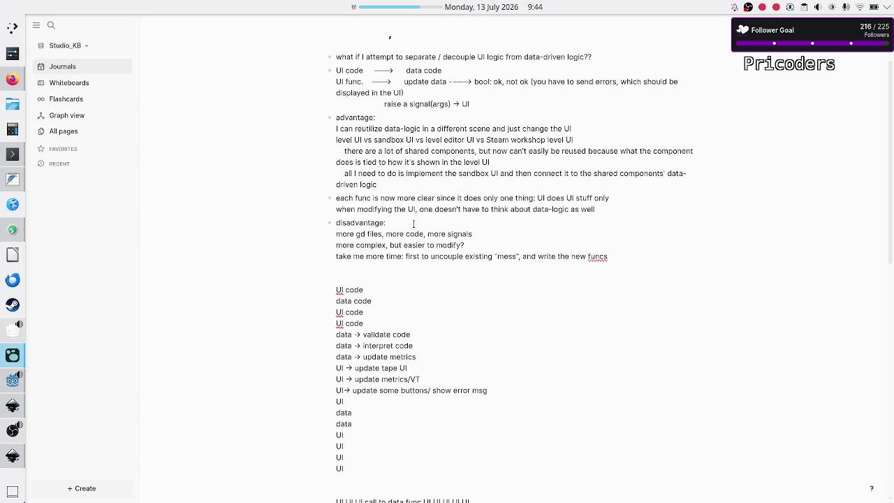
scroll(413, 224, "down", 1)
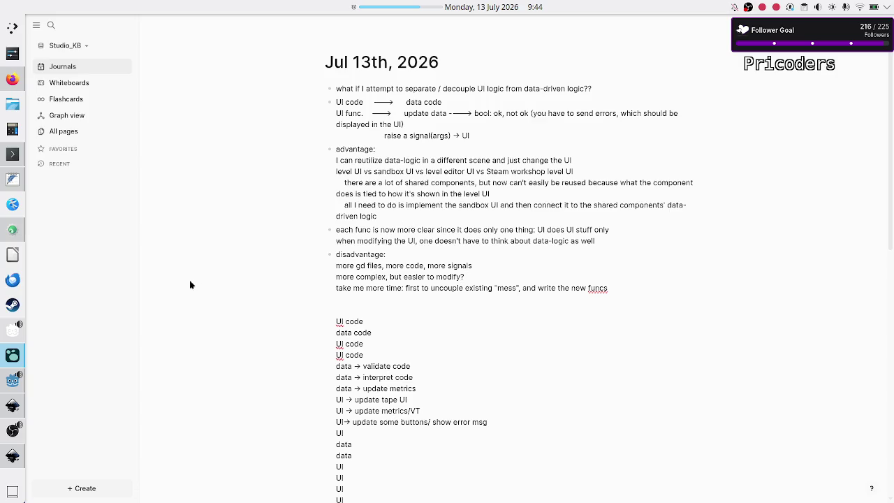
Close the empty untitled FeatherPad document without saving and return to Logseq.
key("alt+Tab")
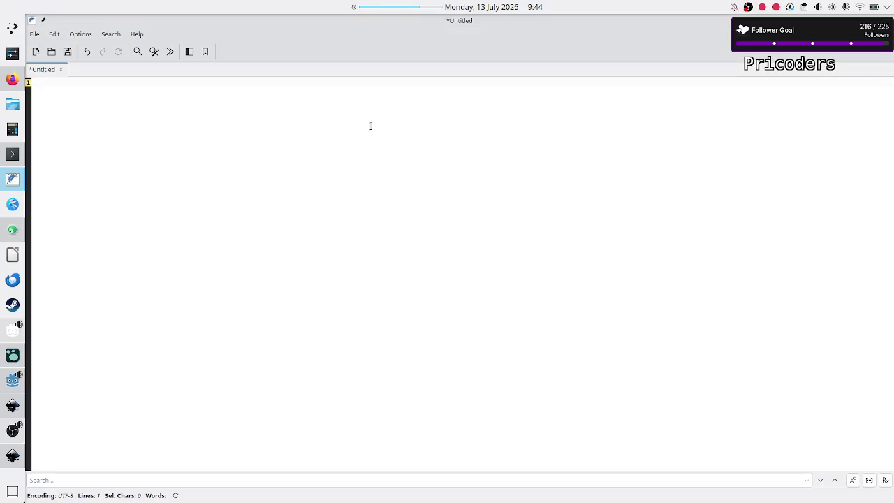
left_click(60, 69)
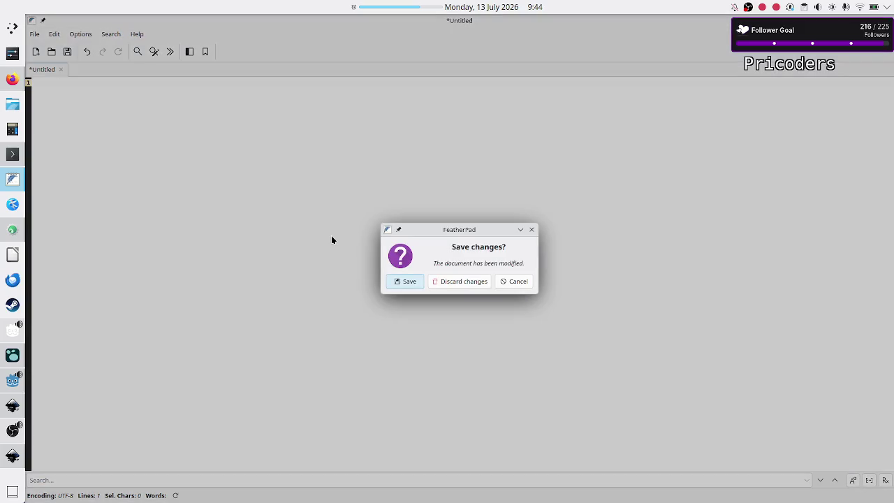
left_click(456, 283)
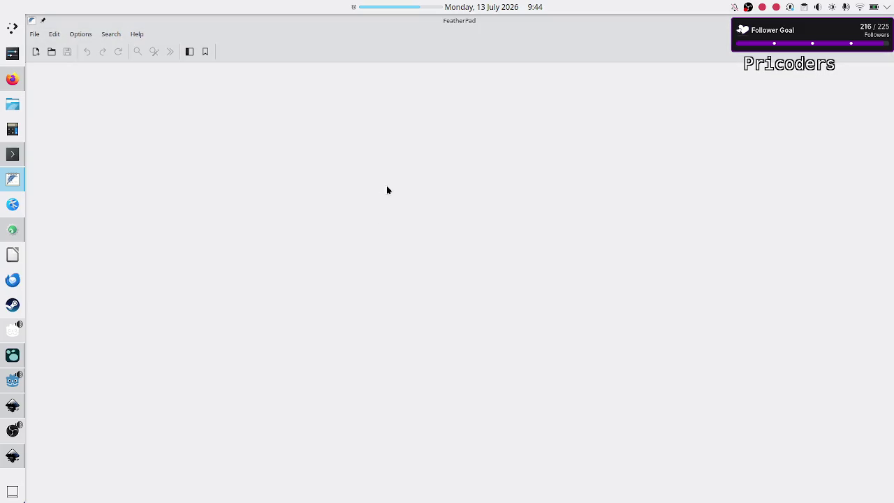
key("alt+Tab")
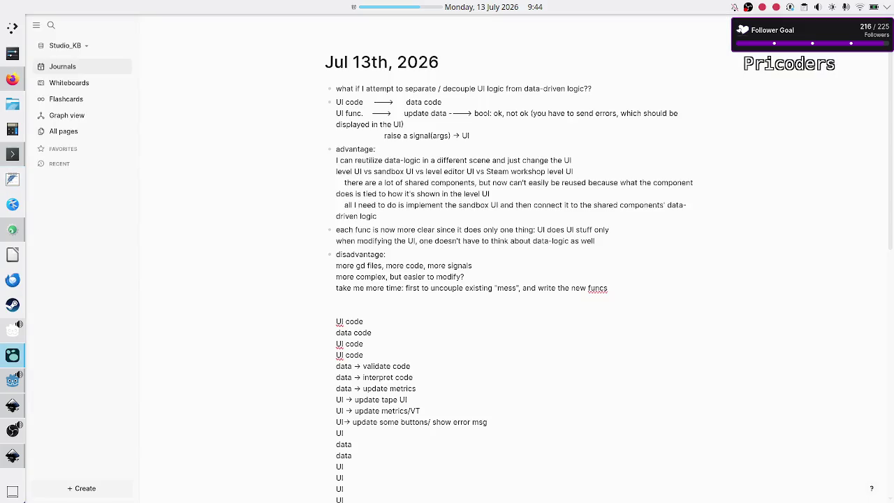
Select the UI/data flow list in the journal, then bring up level_selection_UI.svg in Inkscape.
scroll(443, 266, "down", 4)
scroll(443, 266, "up", 2)
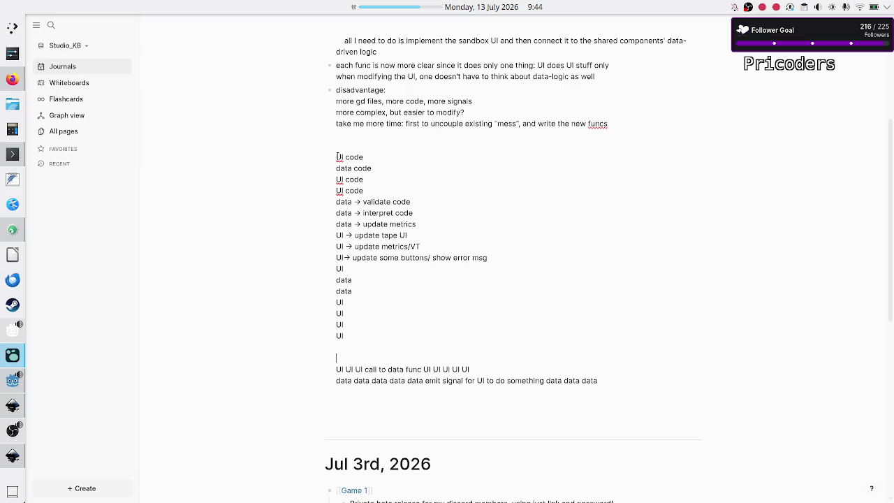
left_click_drag(337, 156, 348, 331)
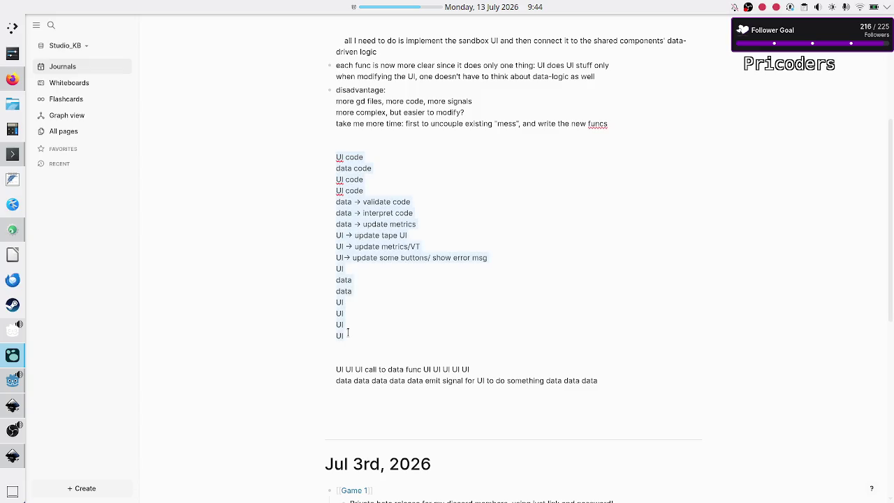
mouse_move(9, 408)
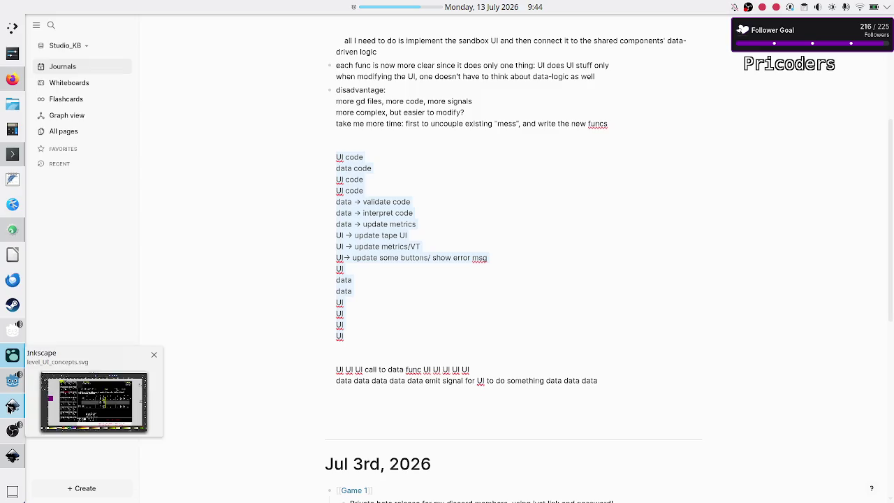
left_click(11, 460)
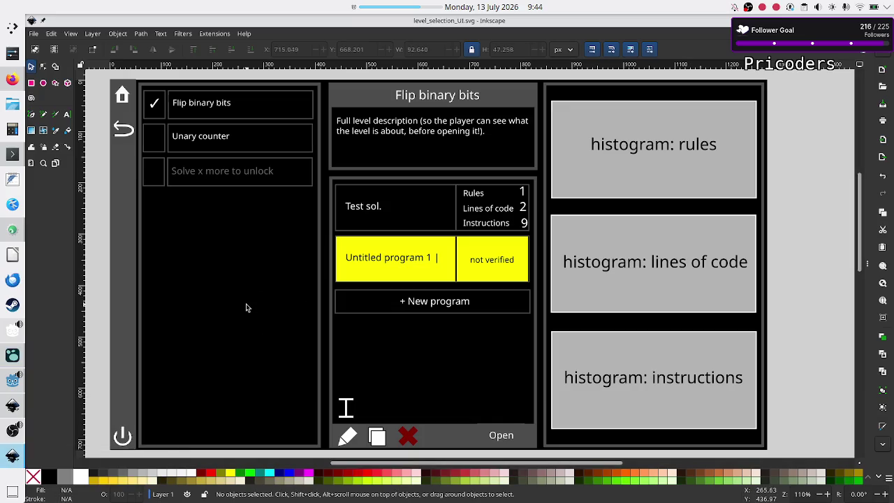
Switch from the Inkscape mockup back to the Logseq journal window.
key("alt+Tab")
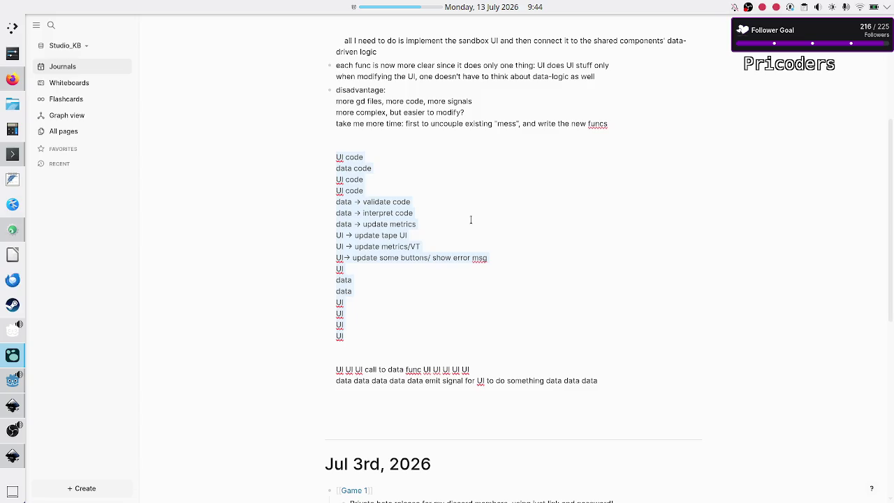
Split the block so 'advantage:' stands alone with an empty bullet beneath it.
scroll(470, 220, "up", 1)
scroll(471, 220, "up", 1)
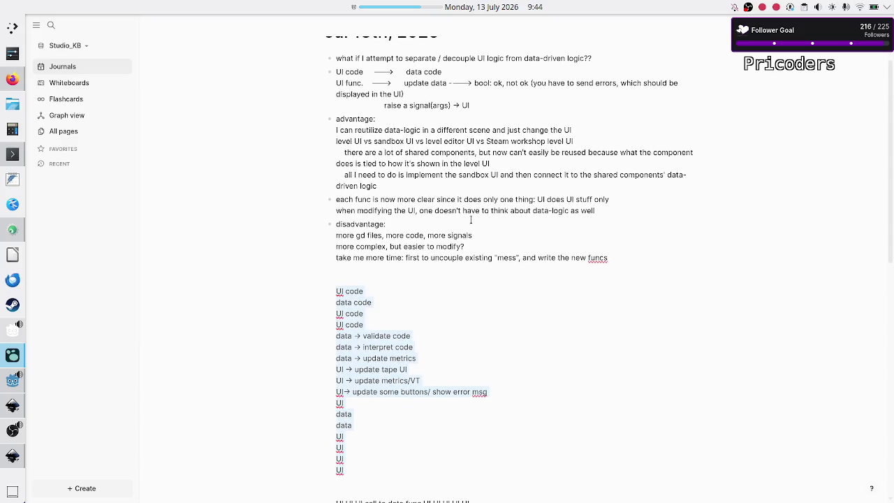
scroll(443, 308, "down", 3)
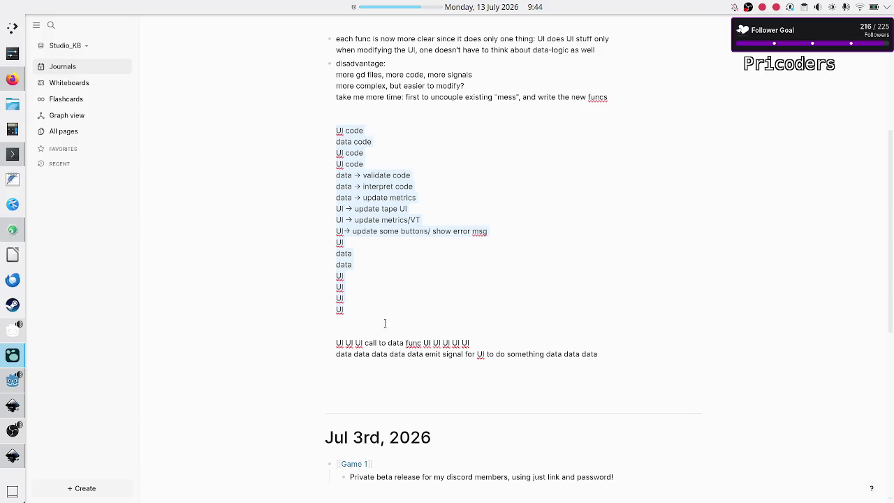
scroll(384, 323, "up", 4)
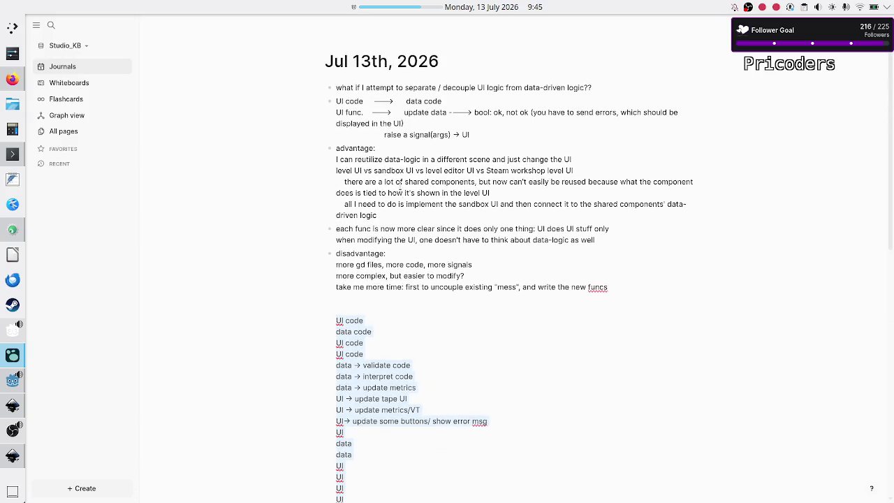
left_click(393, 149)
key("Return")
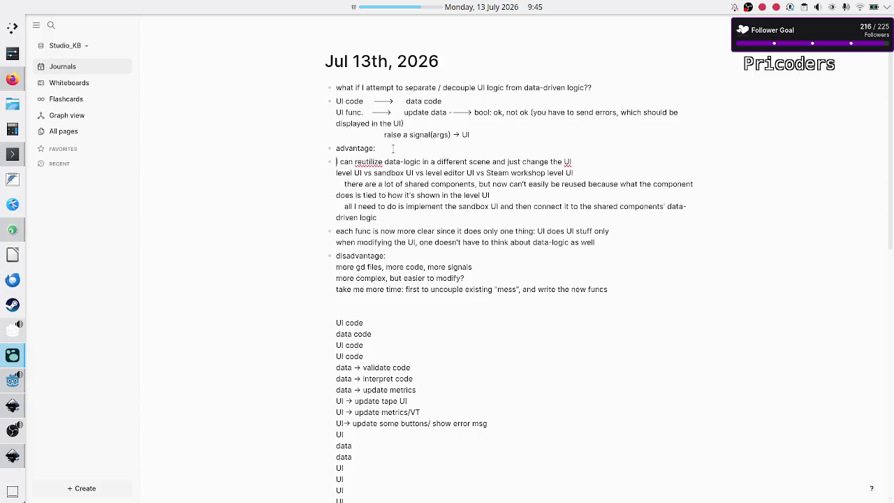
key("Return")
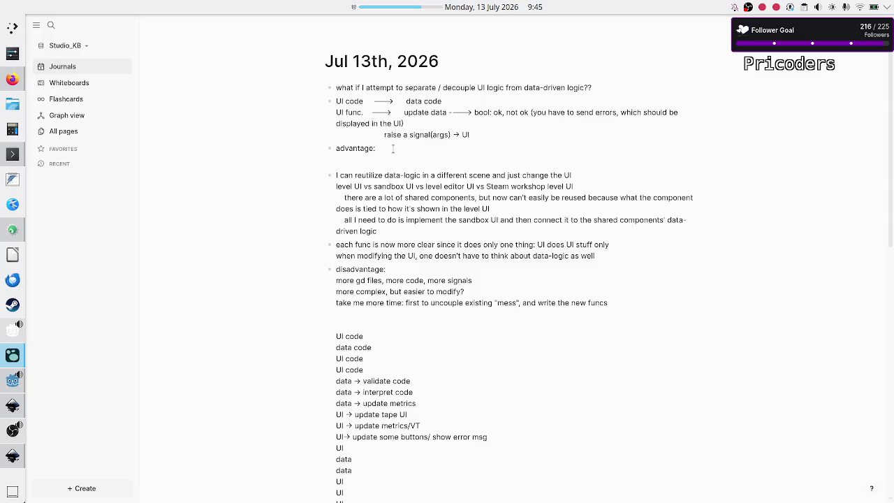
Add the advantage 'good practice for me, because I've never done this before'.
type("good")
key("BackSpace")
key("BackSpace")
key("BackSpace")
key("BackSpace")
key("Down")
type("good pra")
type("ctice for me, ")
type("because I")
type("'ve never ")
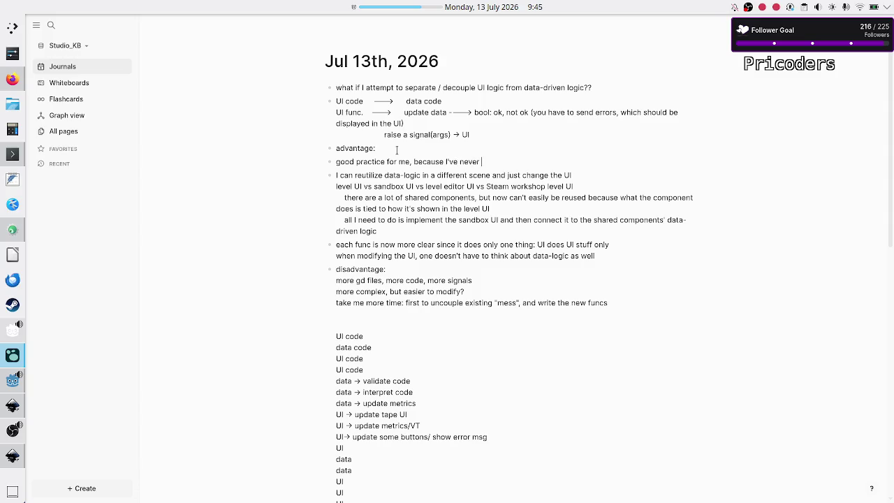
type("done this before")
key("Return")
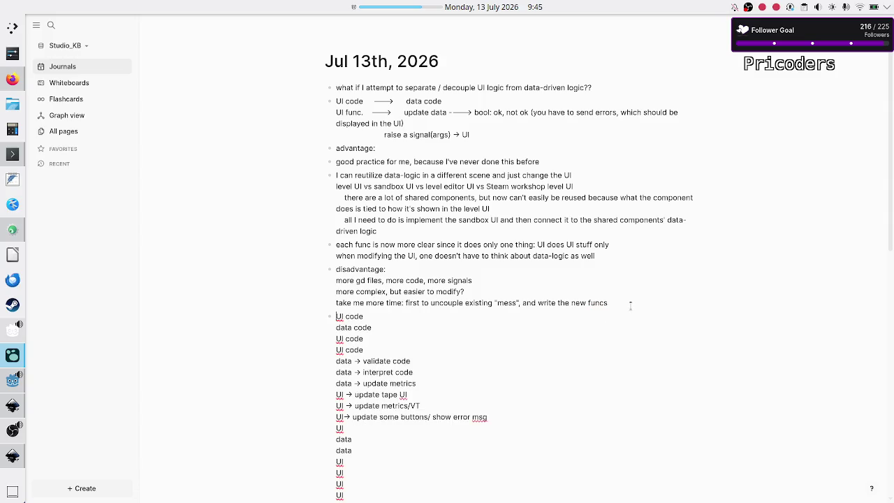
Under the take-more-time disadvantage, add 'taking more time means the game isn't released sooner????'.
left_click(630, 305)
key("Return")
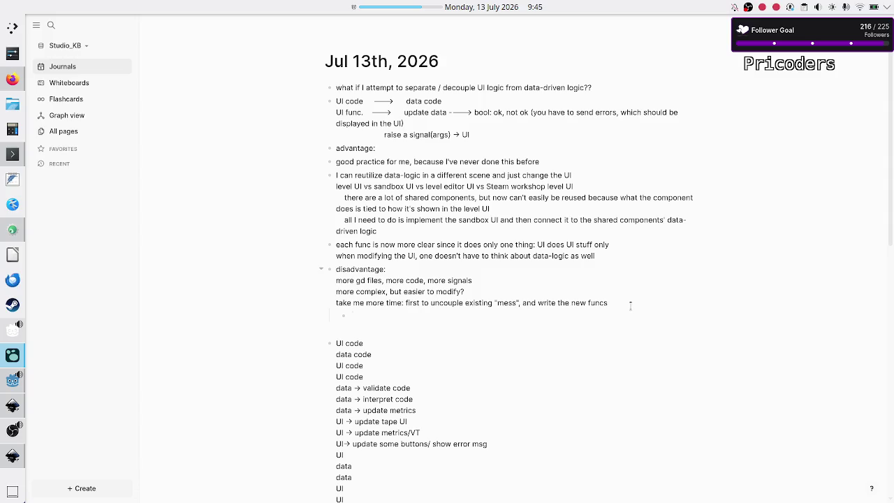
type("taking more ")
type("time mean s")
key("BackSpace")
key("BackSpace")
type("s the game i")
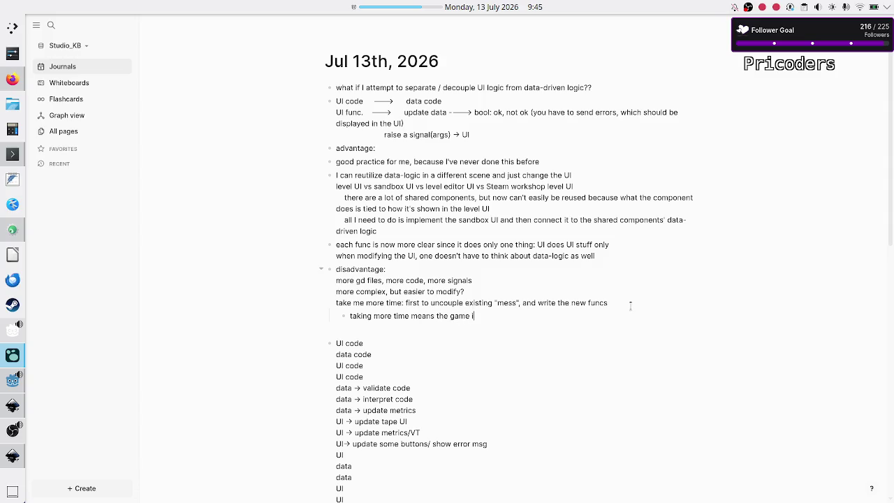
type("sn't realea")
type("sed")
key("BackSpace")
key("BackSpace")
key("BackSpace")
type("leased sooner")
type("????")
Add a nested reply: 'might not be true, if dev. after this becomes easier?'.
key("Return")
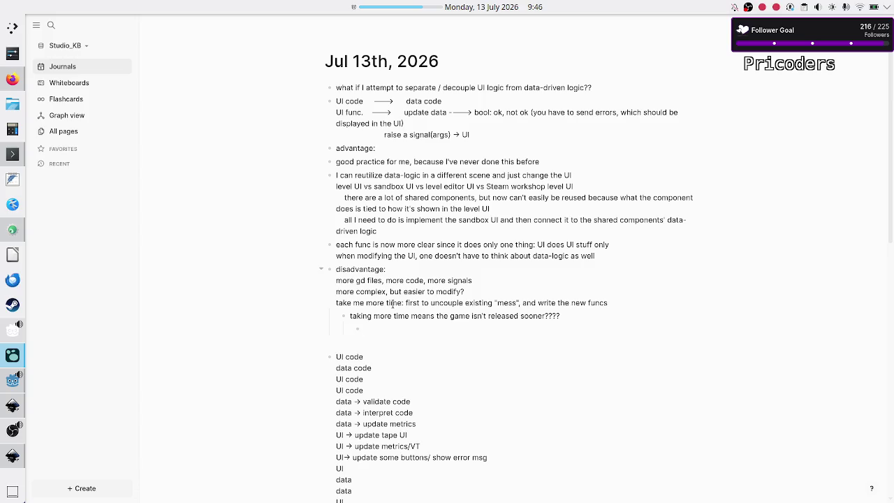
type("might not b")
type("e true, if dev. af")
type("ter this")
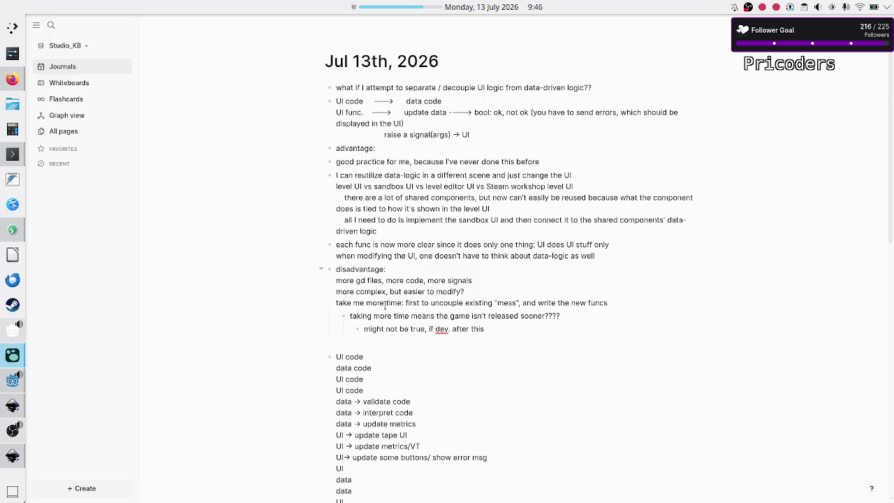
type(" becomes easie")
type("r")
type("?")
scroll(401, 339, "down", 5)
scroll(402, 338, "up", 2)
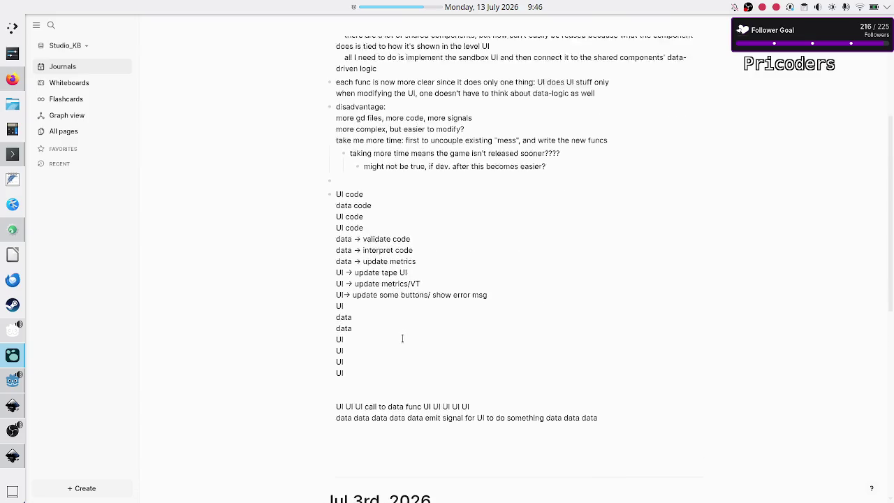
scroll(402, 338, "up", 1)
scroll(403, 338, "down", 1)
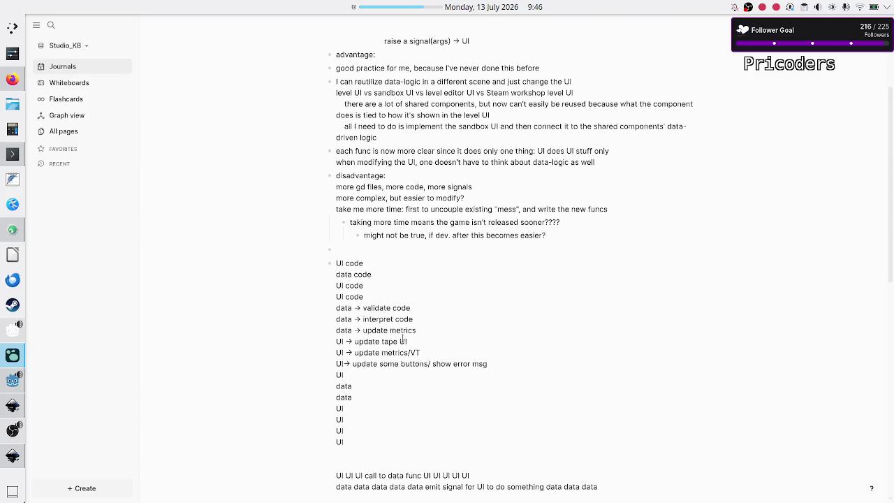
scroll(402, 338, "up", 2)
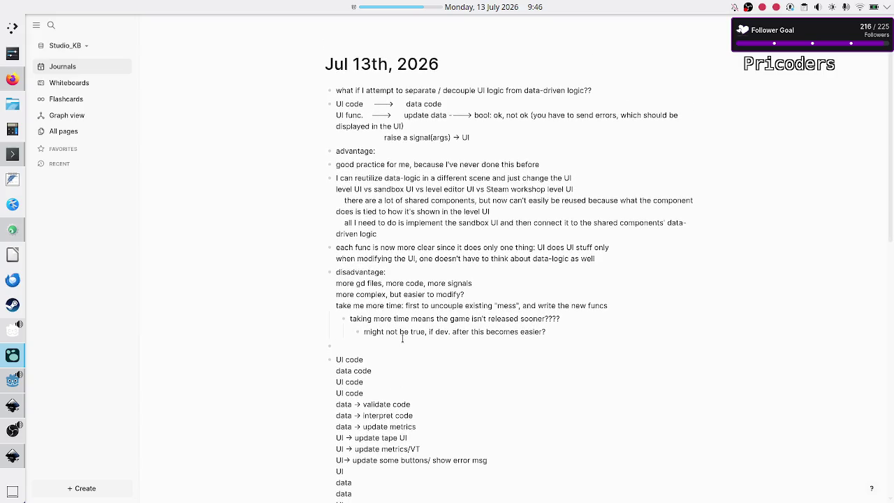
scroll(403, 338, "down", 1)
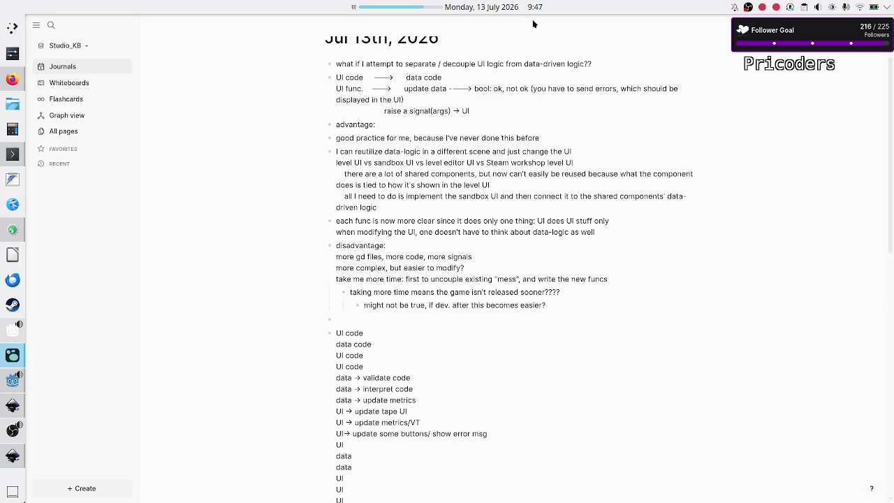
mouse_move(541, 8)
mouse_move(3, 84)
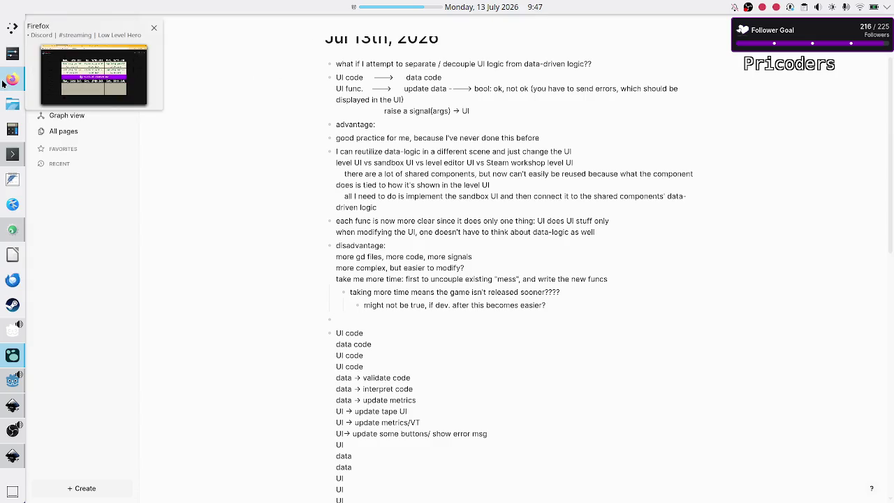
left_click(4, 84)
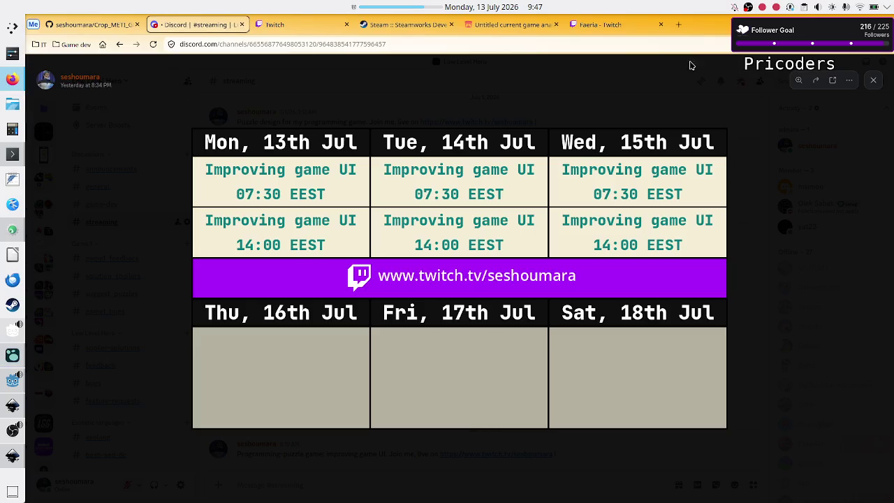
Search 'time now in LA' in a new Firefox tab, then close that tab.
left_click(679, 25)
type("time ")
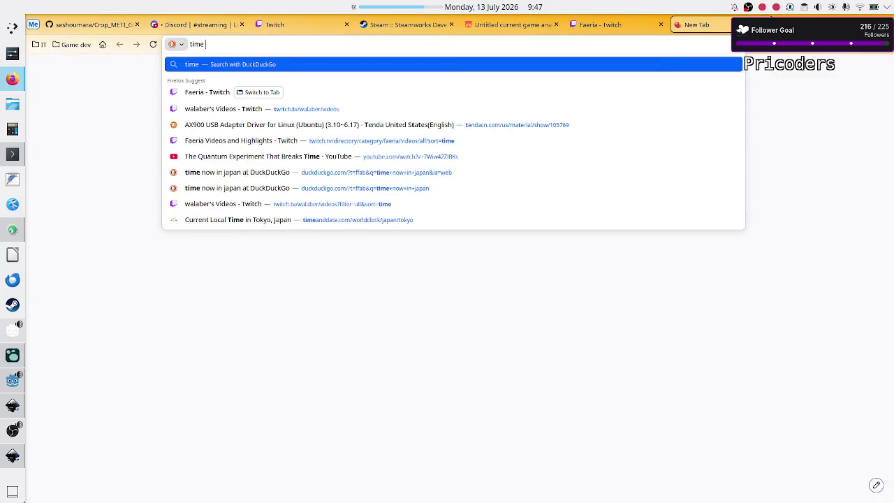
type("now in")
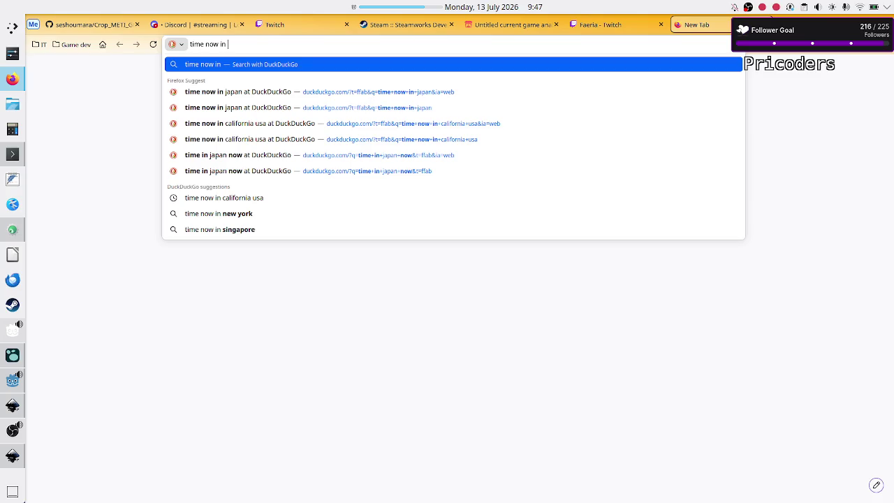
type("LA")
key("Return")
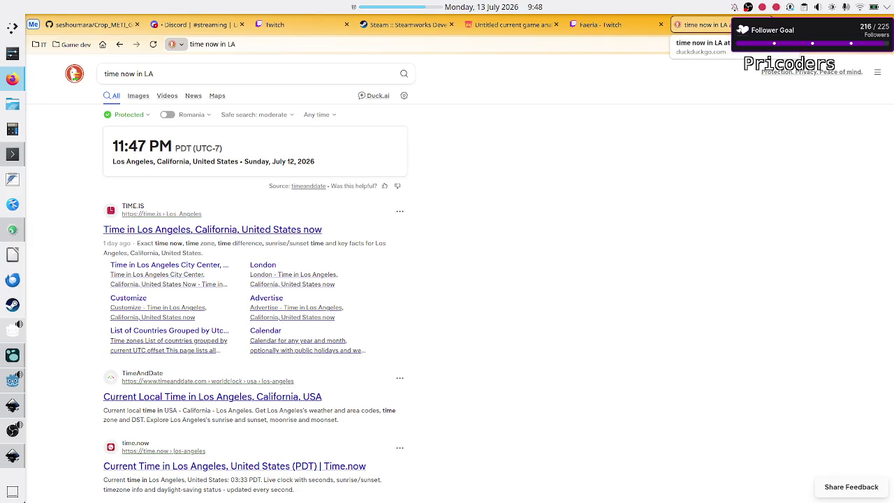
key("ctrl+w")
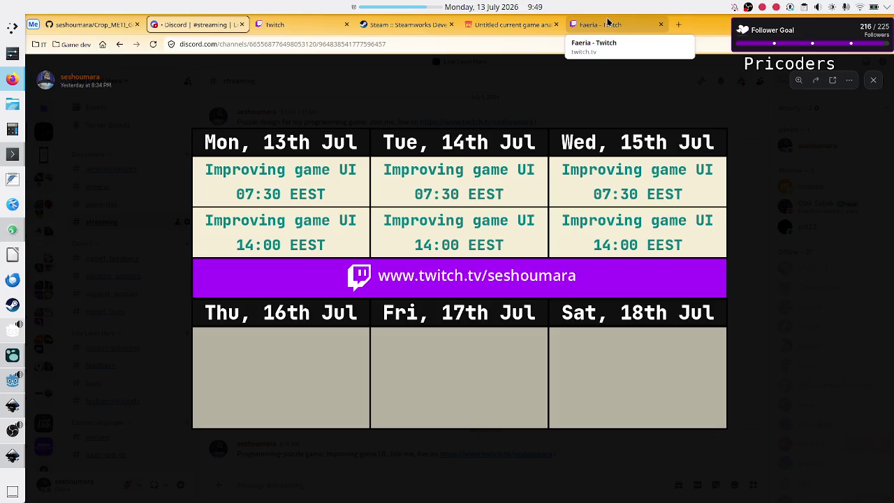
left_click(607, 23)
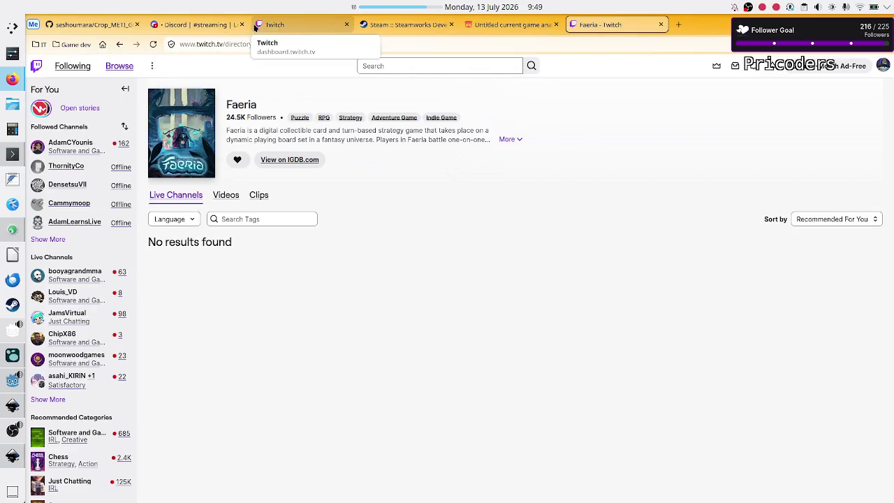
left_click(190, 25)
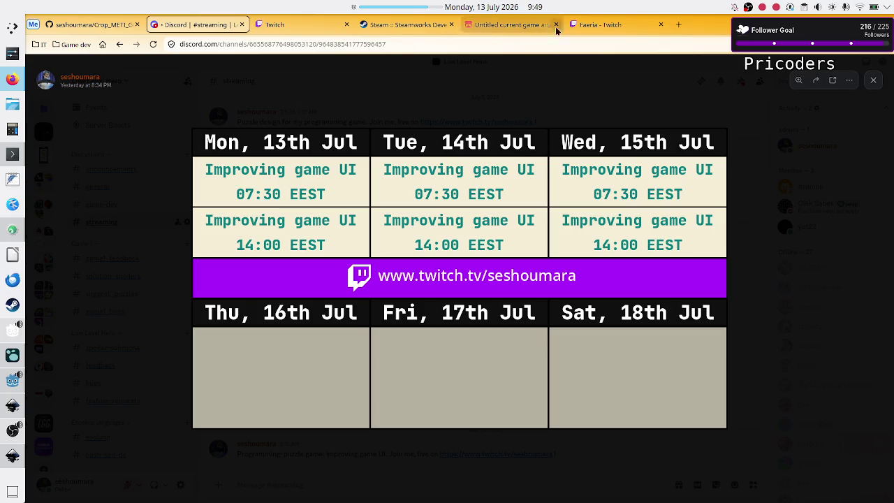
left_click(595, 23)
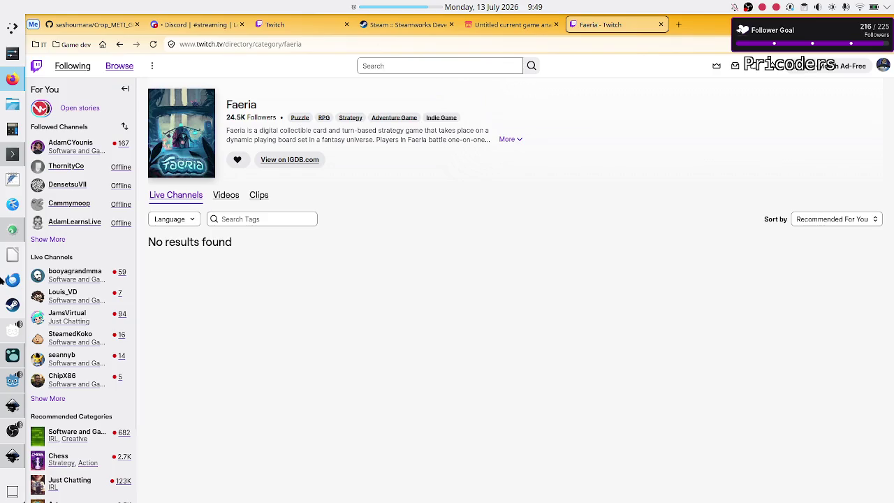
mouse_move(12, 406)
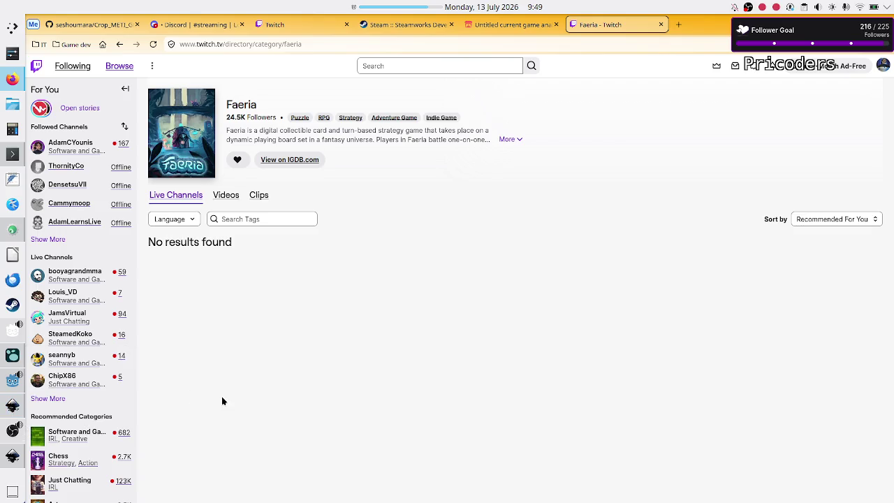
left_click(206, 22)
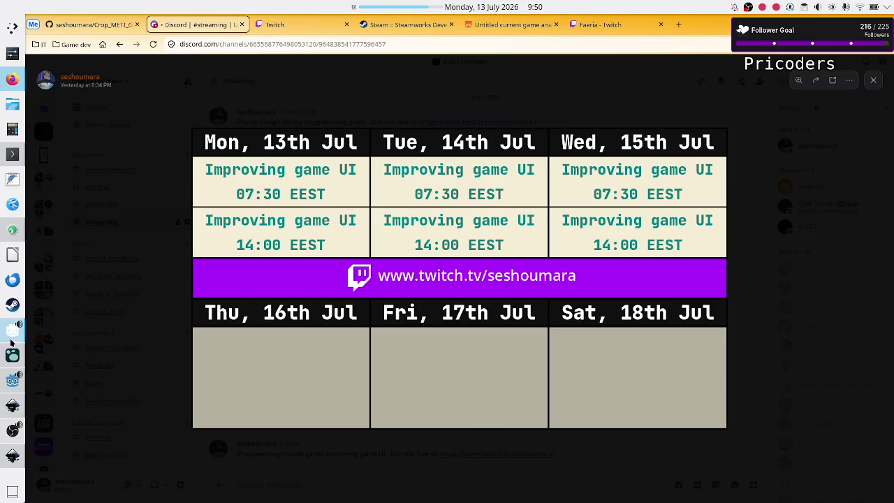
mouse_move(8, 337)
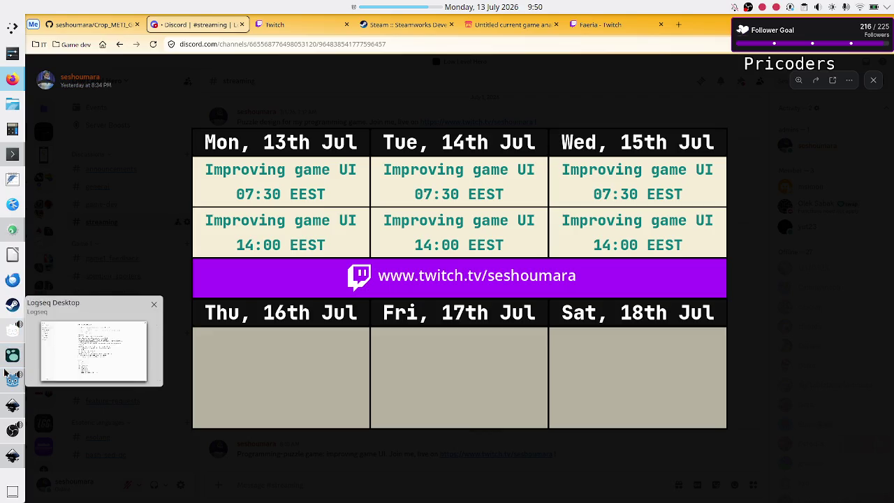
mouse_move(7, 382)
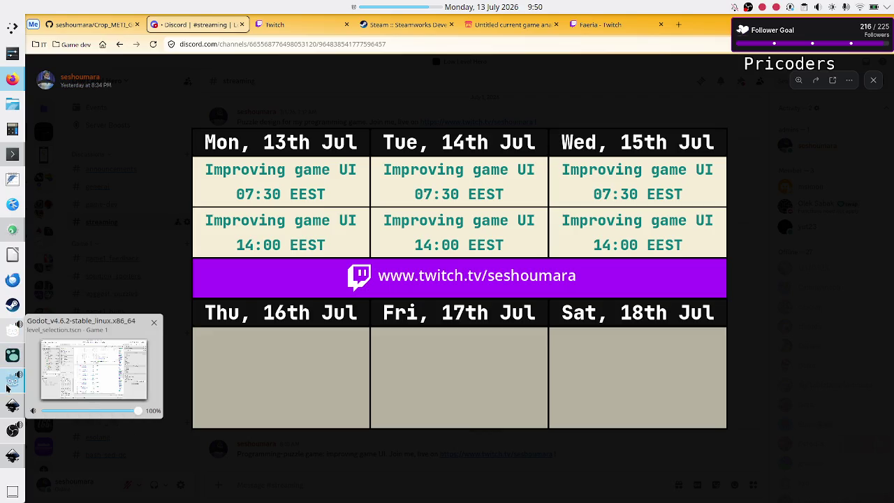
left_click(69, 317)
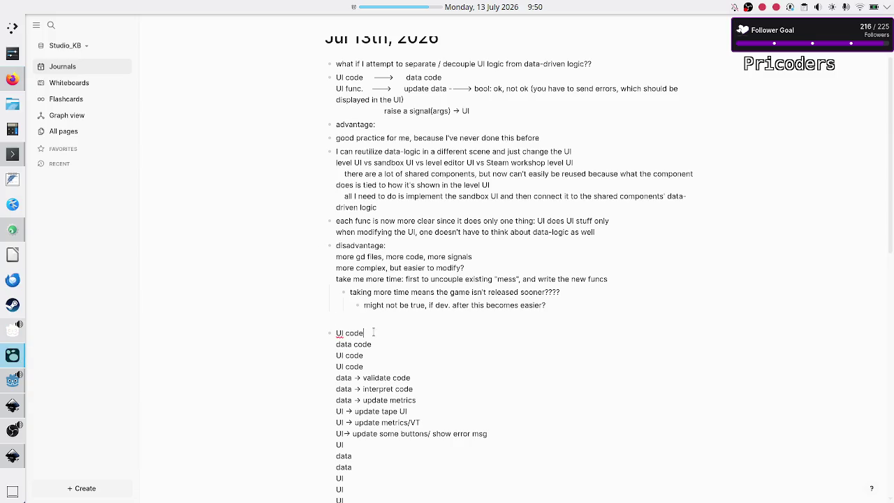
scroll(387, 259, "up", 1)
scroll(390, 255, "down", 5)
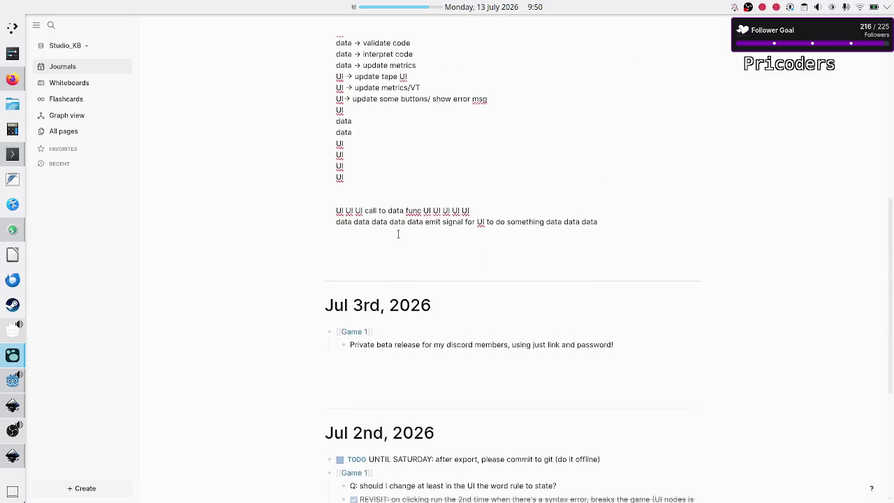
scroll(398, 234, "up", 4)
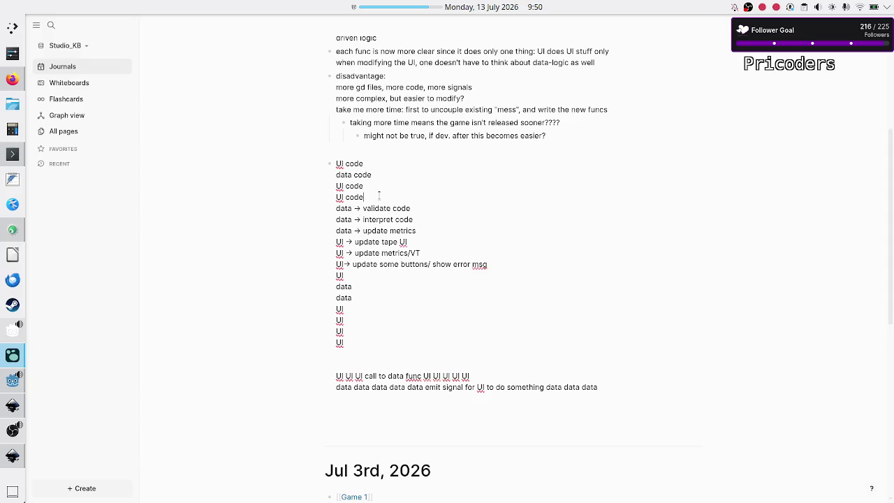
left_click_drag(371, 193, 338, 163)
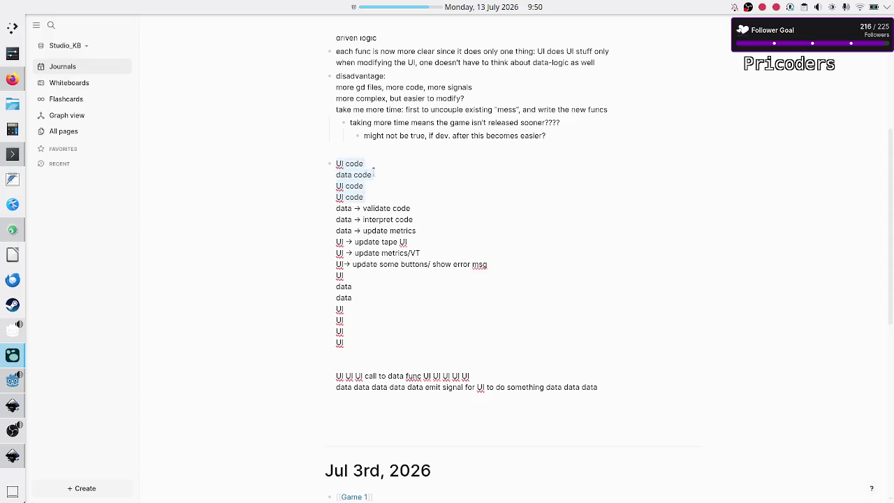
left_click(373, 168)
scroll(380, 171, "up", 5)
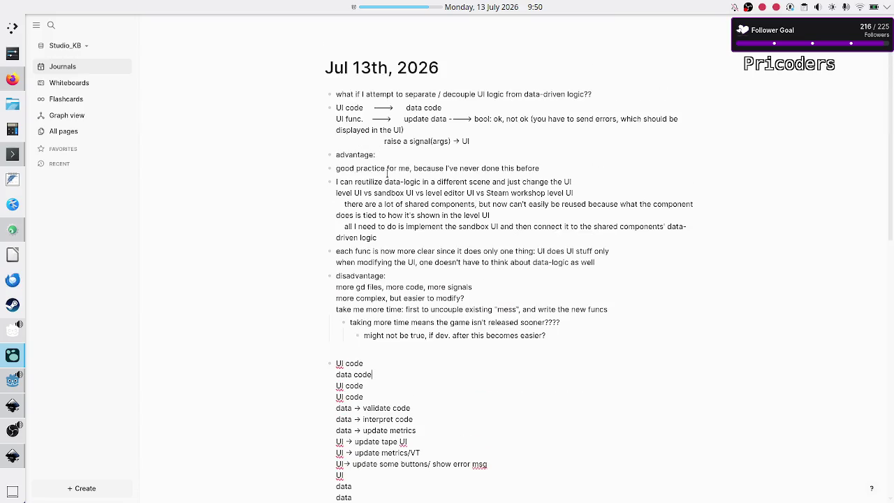
scroll(387, 173, "down", 2)
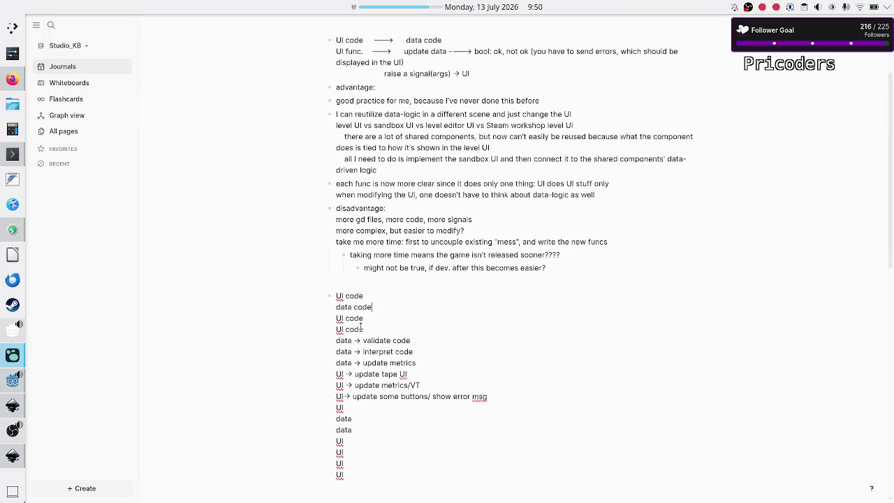
left_click_drag(364, 328, 335, 296)
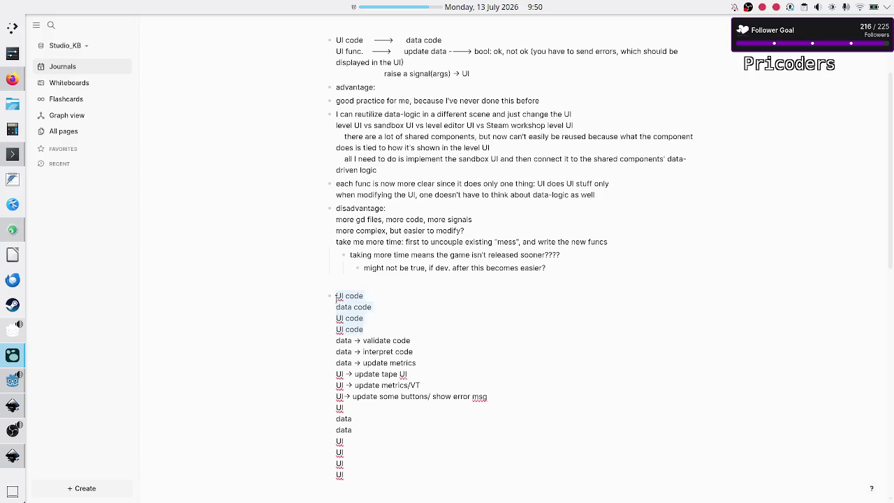
left_click(380, 293)
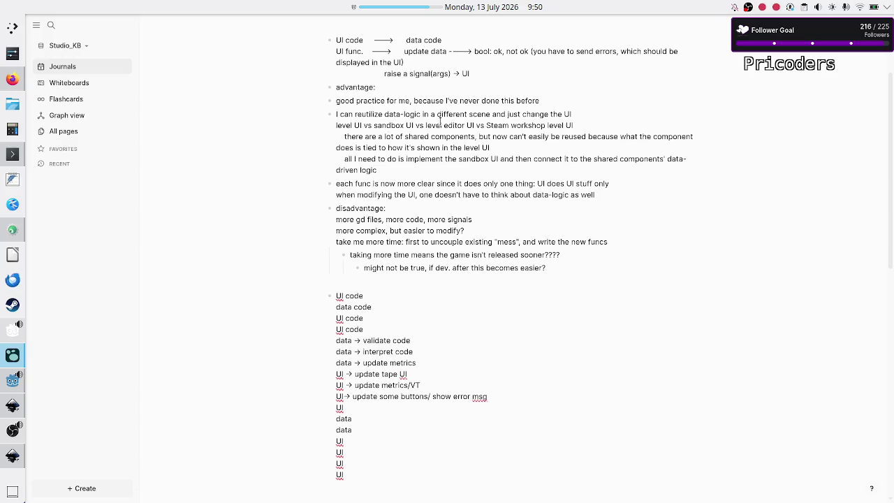
Create a new bullet after the 'driven logic' reuse note.
left_click(559, 103)
key("Down")
key("Down")
key("Down")
key("Down")
key("Down")
key("Up")
key("Up")
key("Right")
key("Right")
key("Right")
key("Right")
key("Return")
Type 'I don't need to refactor the whole game at once, I can do it partially per scene / per script'.
type("I don't ")
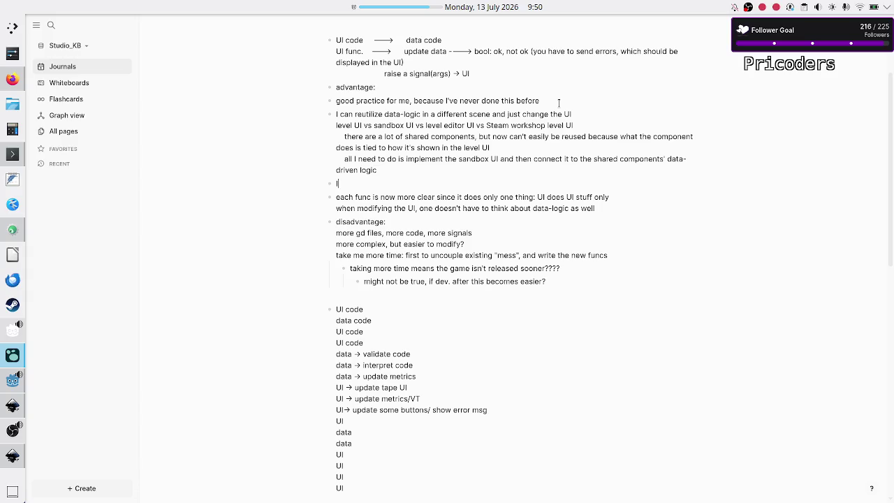
type("need to refac")
type("tor the whi")
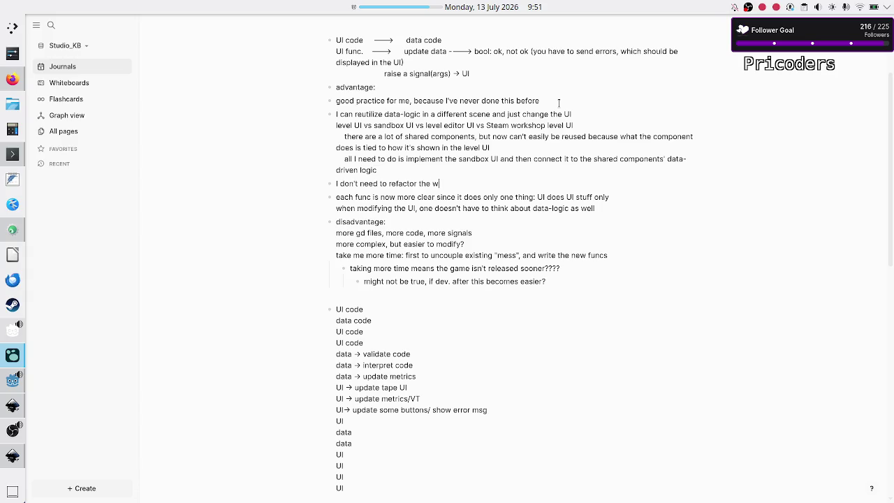
key("BackSpace")
type("o")
type("le game ")
type("a")
key("BackSpace")
type("at once")
type(", I can do it ")
type("par")
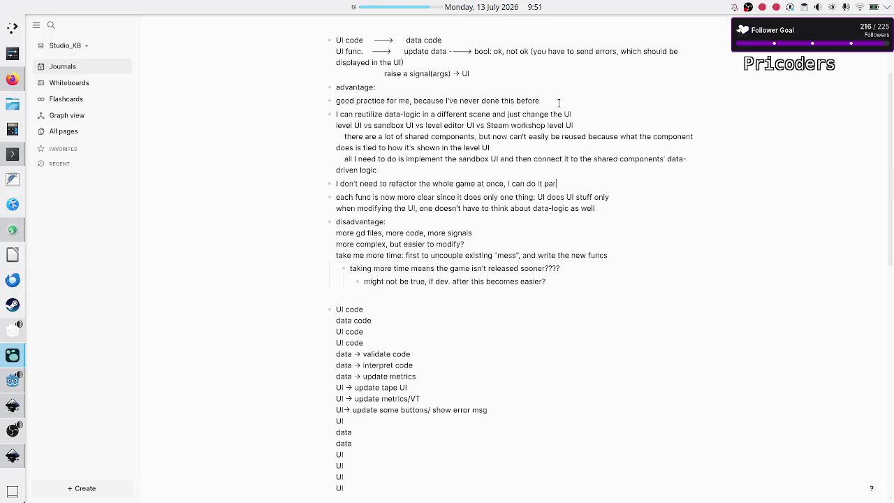
type("tially per")
type(" scene")
type(" / per script")
key("alt+Tab")
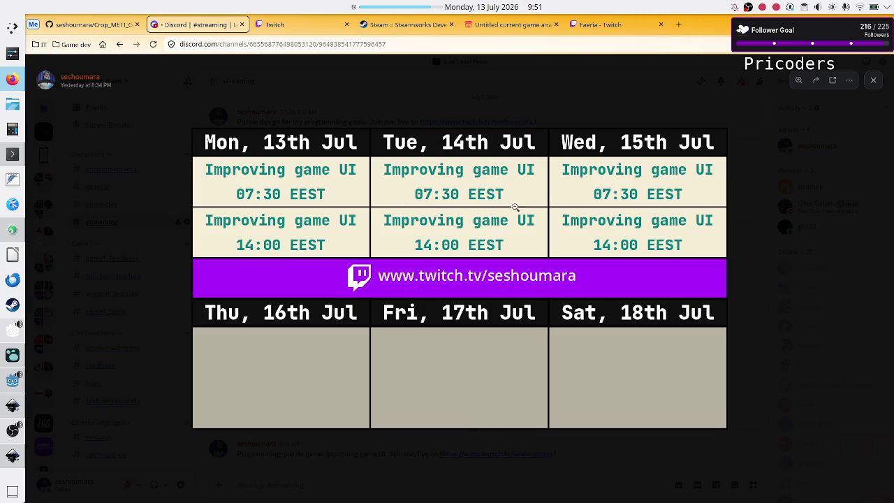
left_click(12, 405)
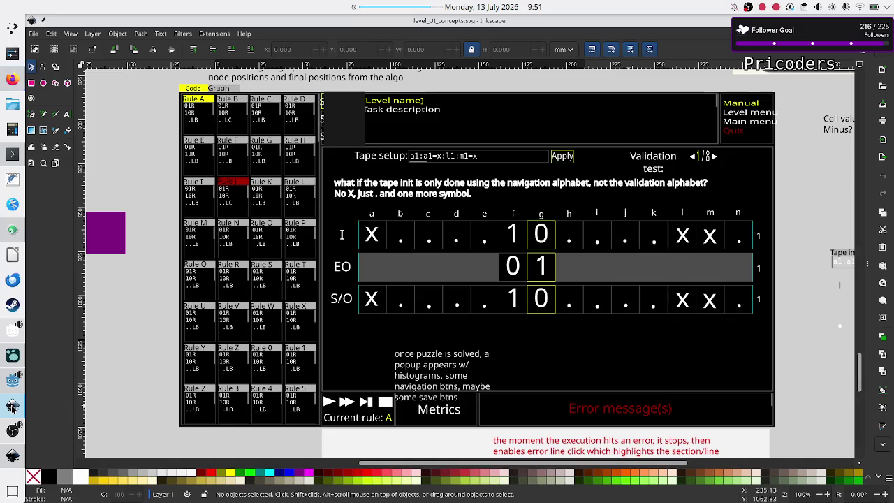
Flip between level_UI_concepts.svg and level_selection_UI.svg, ending on the selection mockup.
left_click(12, 456)
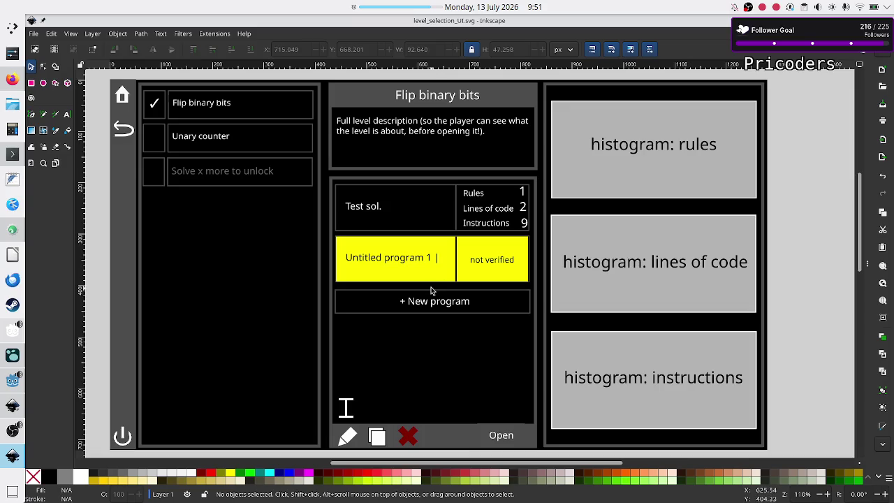
key("ctrl+Tab")
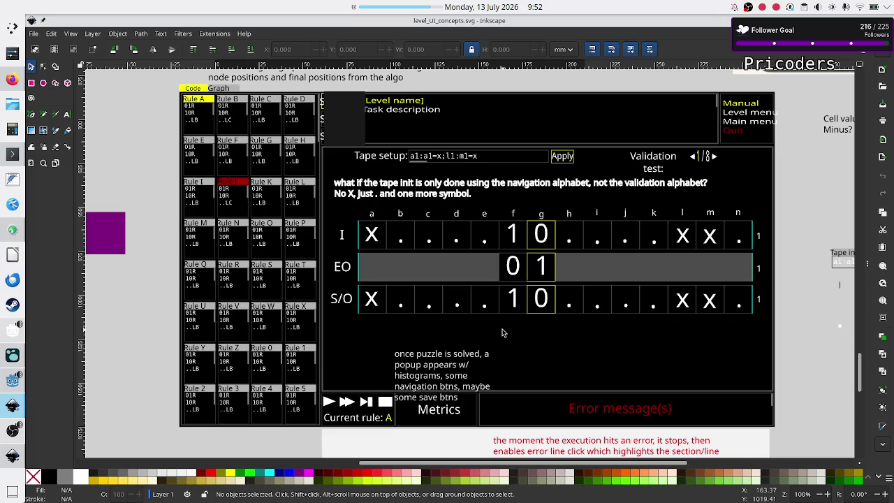
left_click(12, 455)
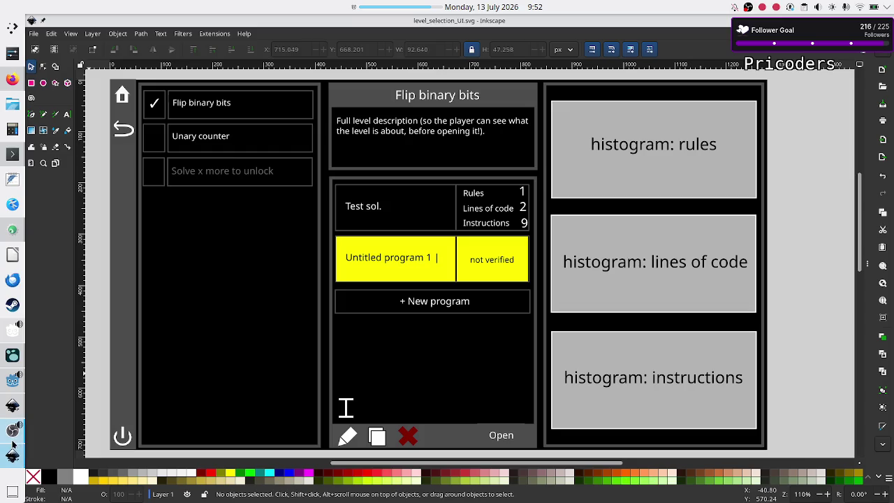
mouse_move(13, 407)
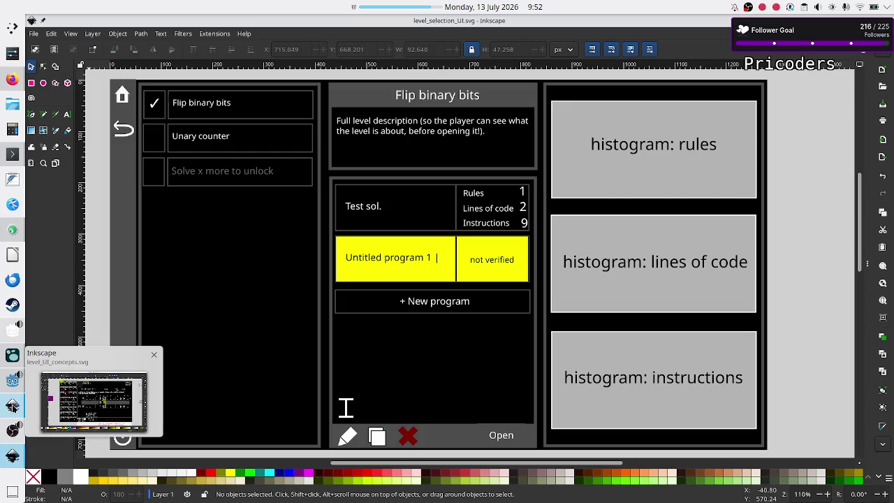
left_click(12, 381)
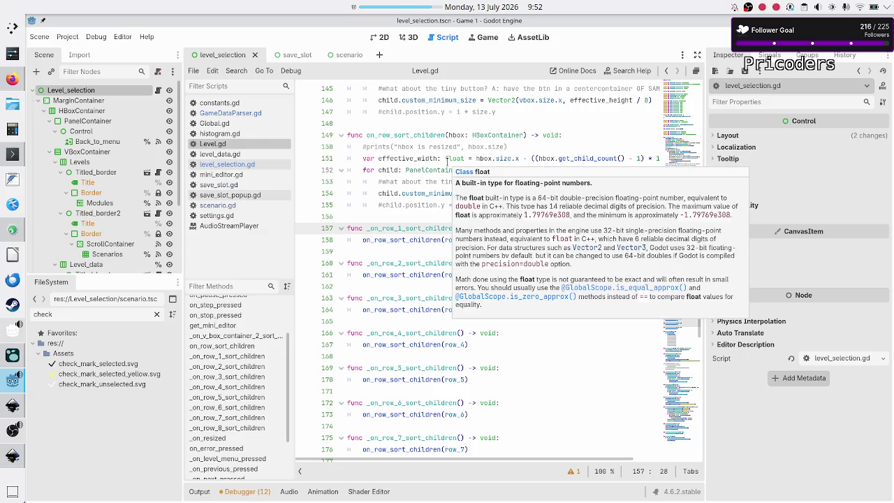
Reset the panel timer, start a 00:03:00 countdown, and bring the Logseq journal forward.
right_click(410, 5)
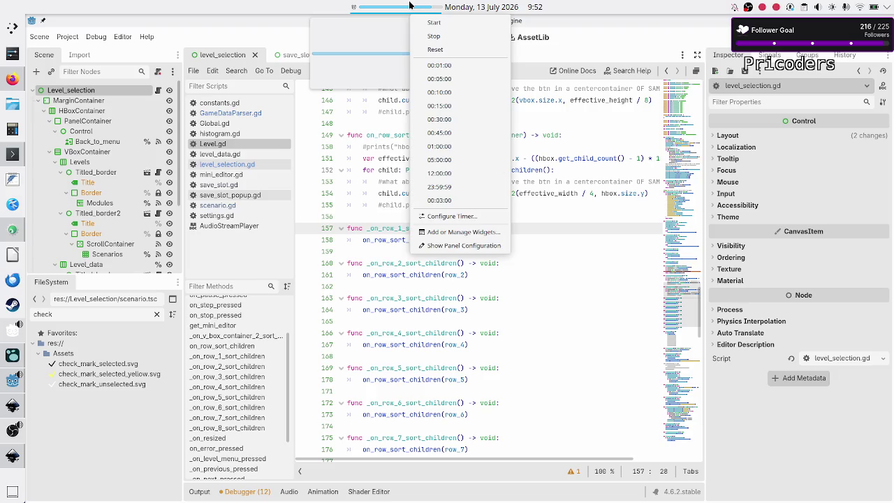
left_click(418, 38)
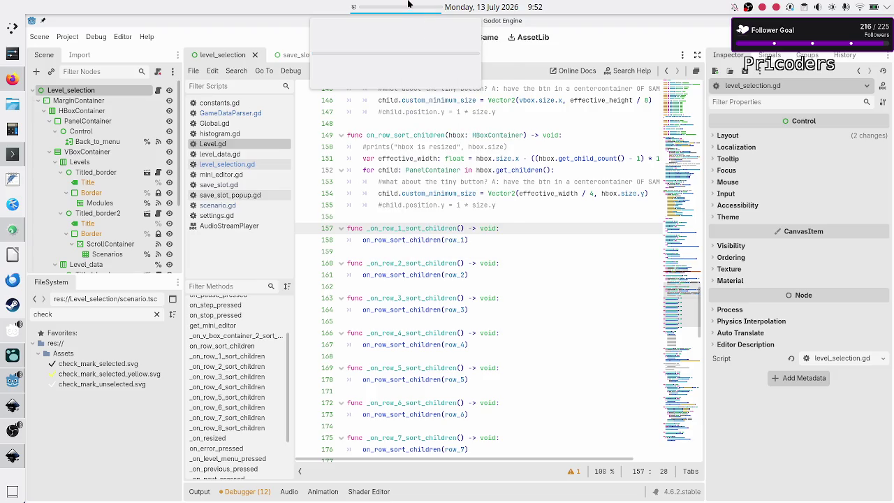
right_click(410, 6)
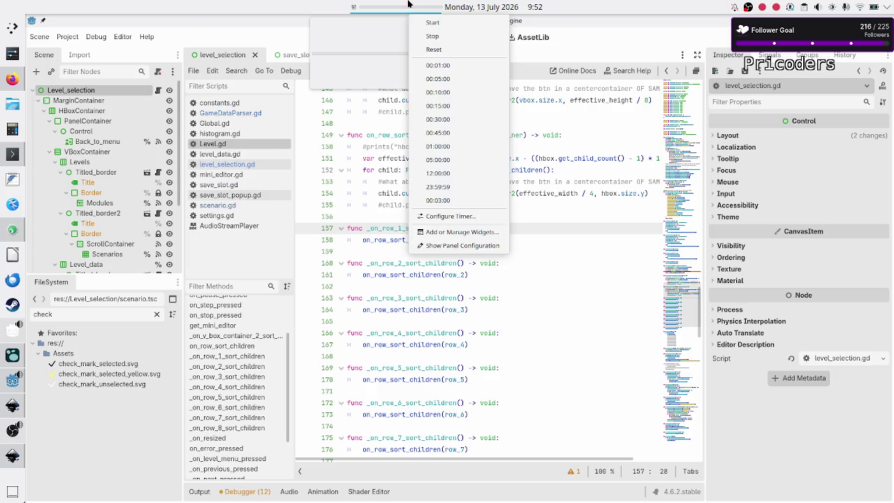
left_click(447, 201)
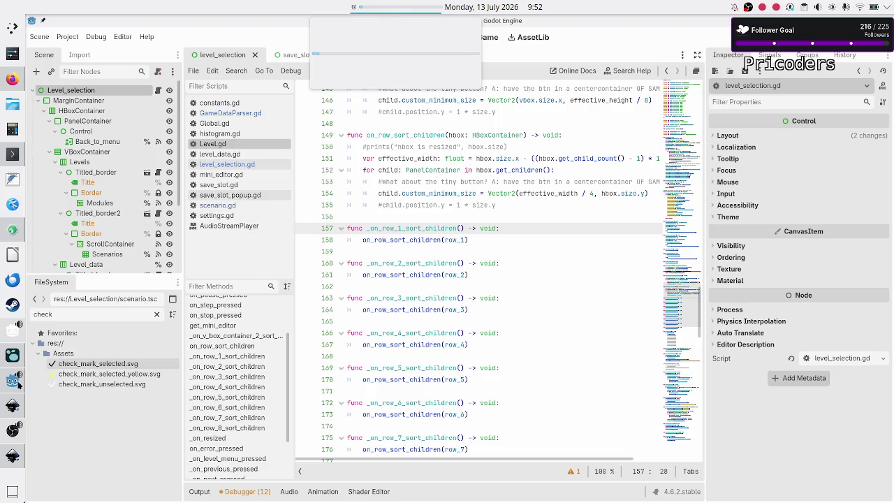
mouse_move(12, 407)
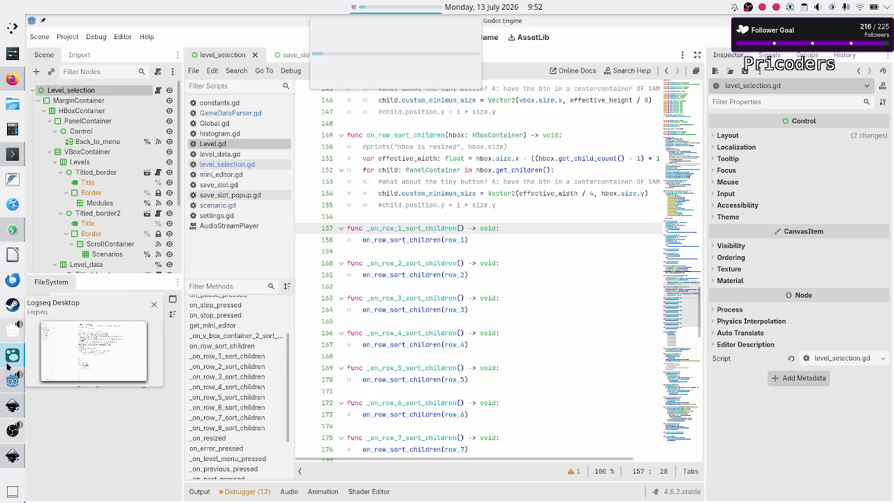
left_click(7, 366)
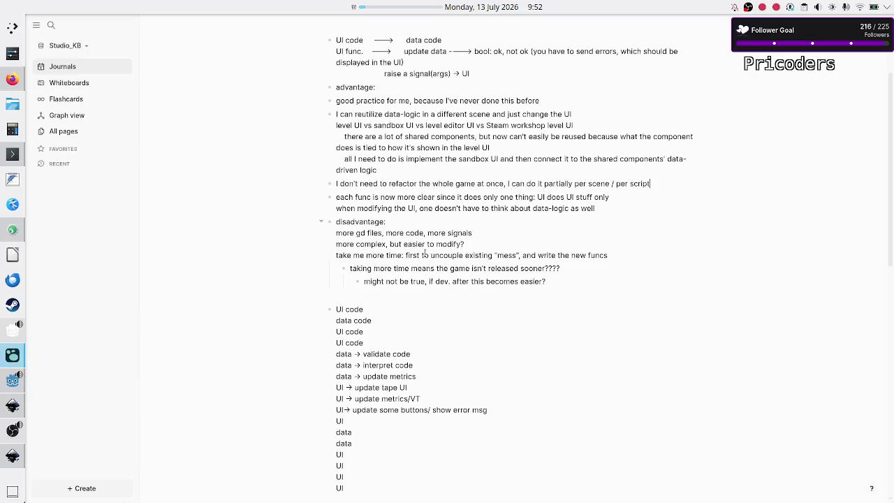
Stop the running countdown on the panel timer.
scroll(430, 228, "up", 2)
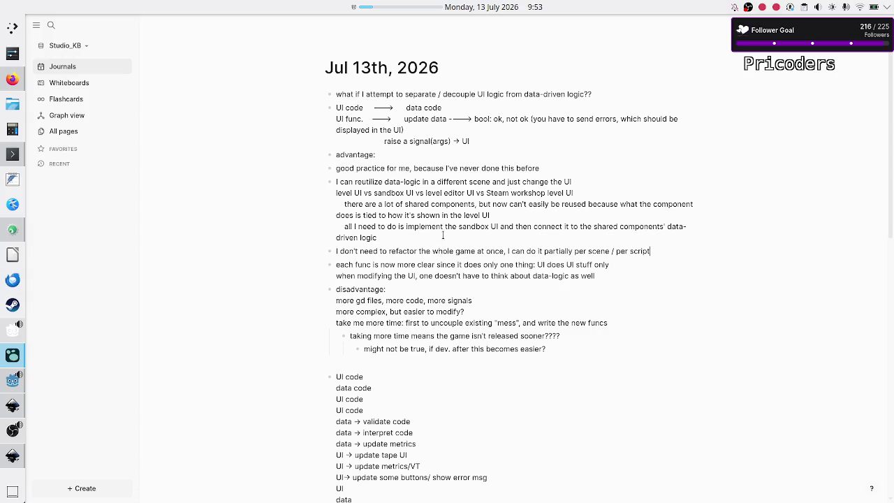
mouse_move(13, 405)
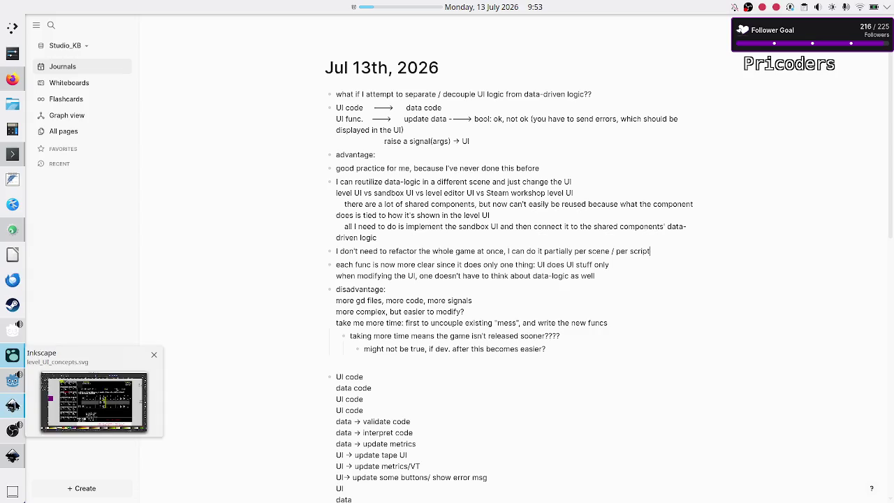
right_click(410, 7)
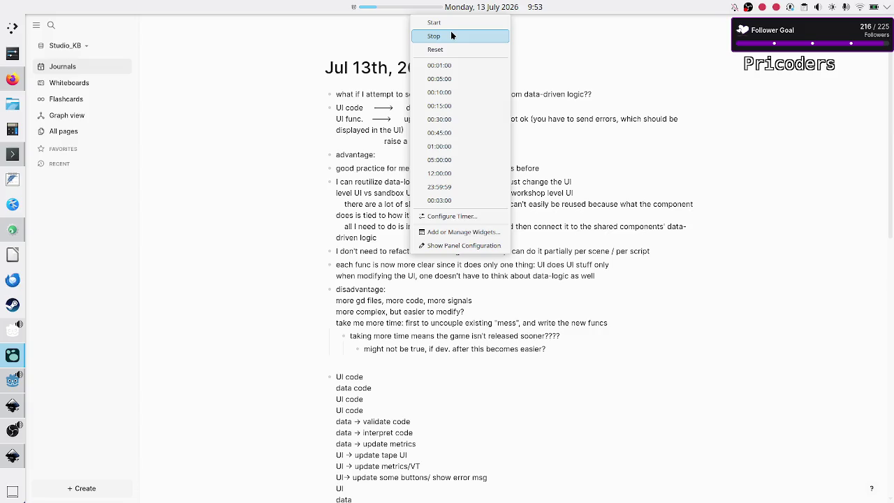
left_click(451, 35)
Start a 00:05:00 countdown and bring OBS Studio to the front.
right_click(400, 6)
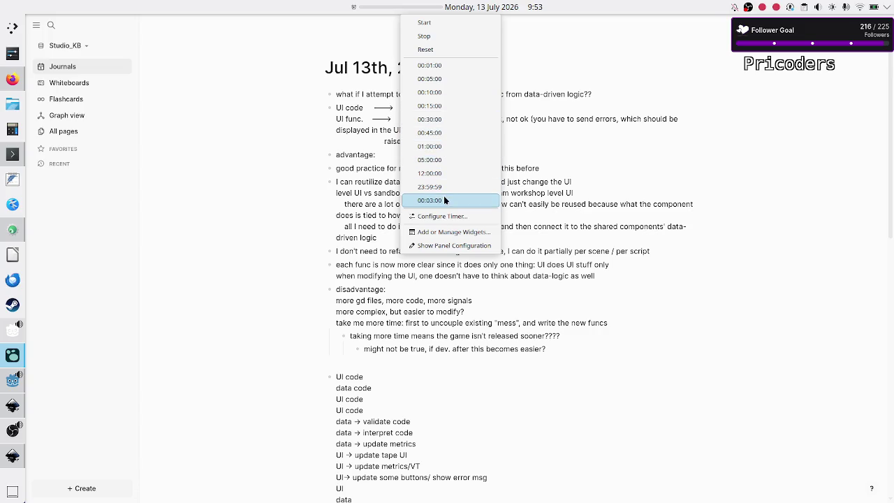
left_click(450, 77)
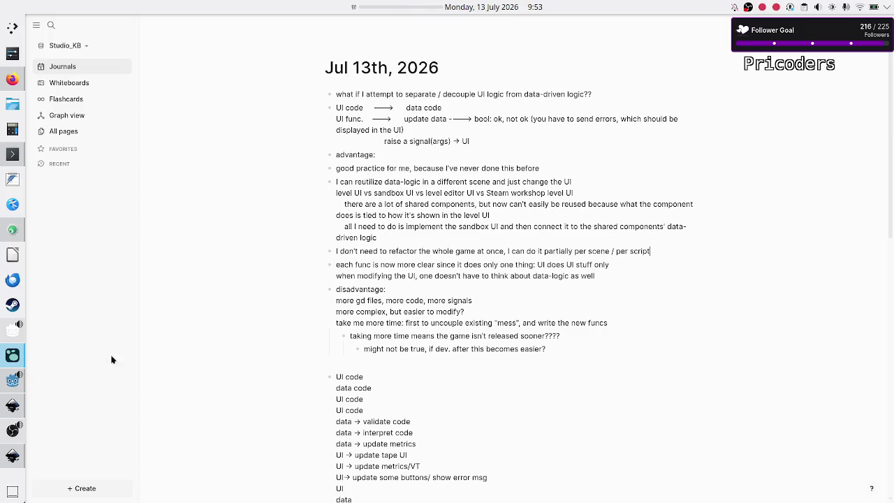
mouse_move(3, 442)
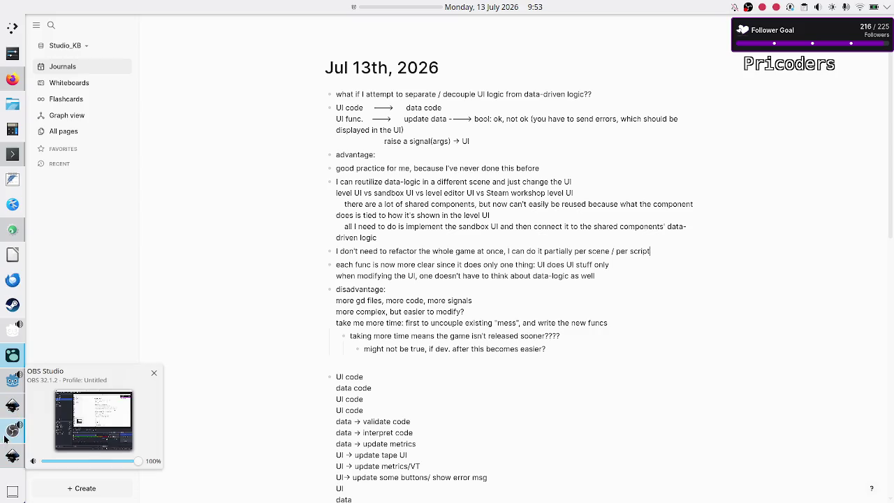
left_click(3, 437)
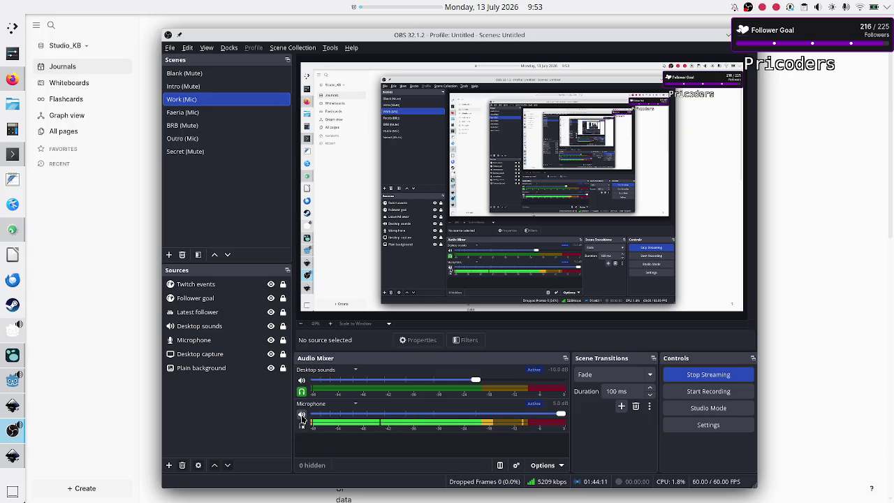
Mute the Microphone channel in the Audio Mixer and minimize OBS Studio.
left_click(301, 417)
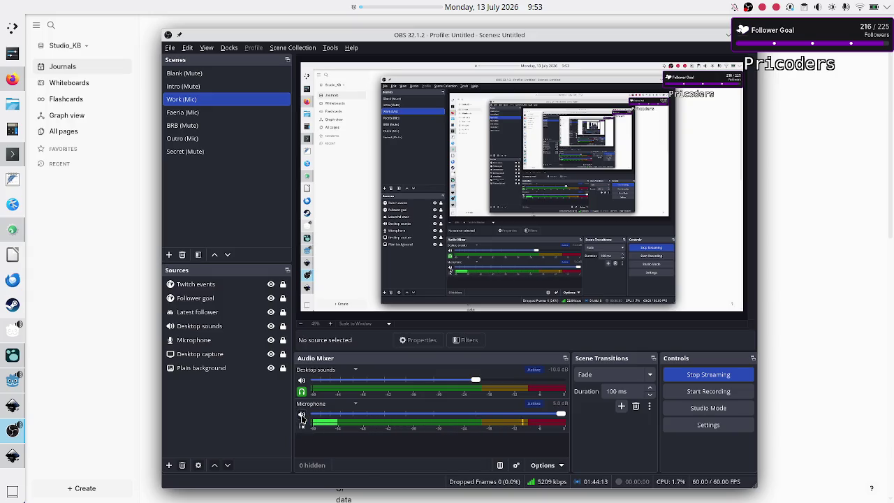
left_click(727, 35)
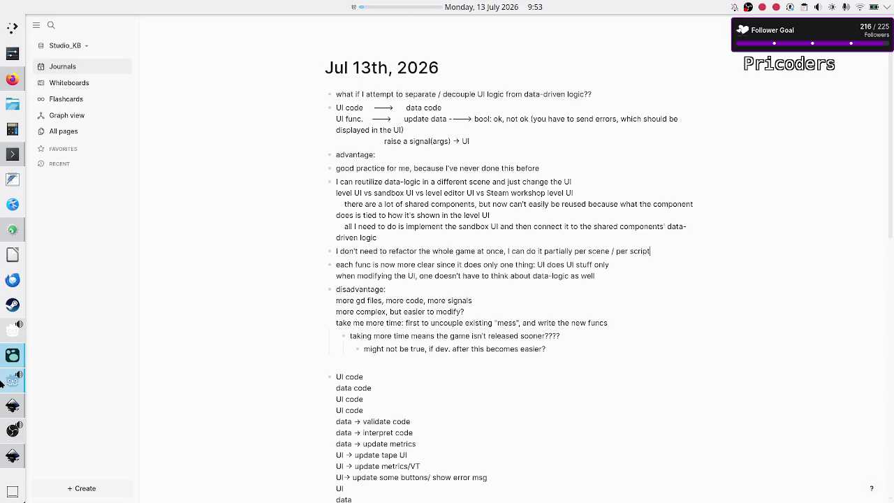
Raise the Inkscape window showing the level_selection_UI.svg mockup.
mouse_move(3, 385)
left_click(11, 456)
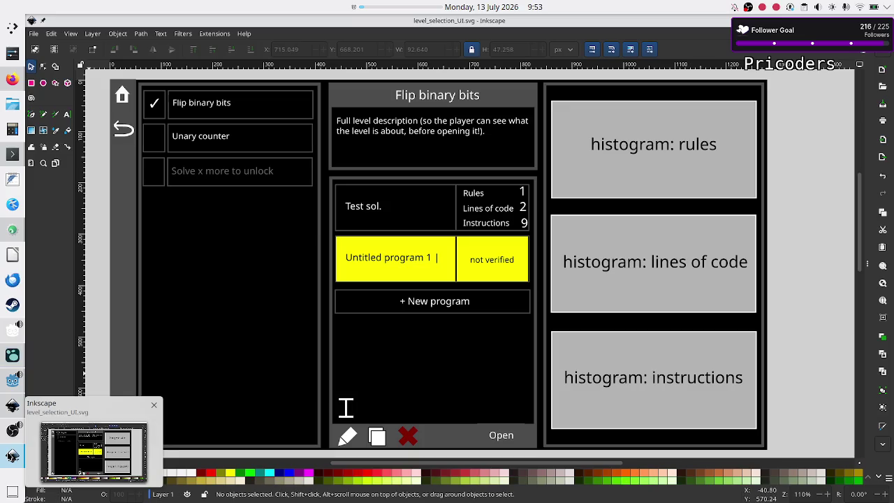
mouse_move(415, 7)
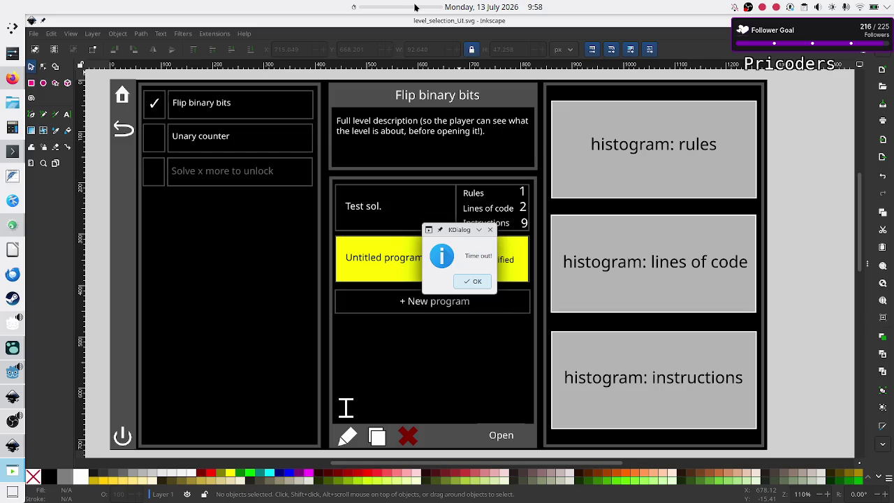
Dismiss the 'Time out!' notice, bring OBS Studio forward, and unmute the microphone.
left_click(470, 282)
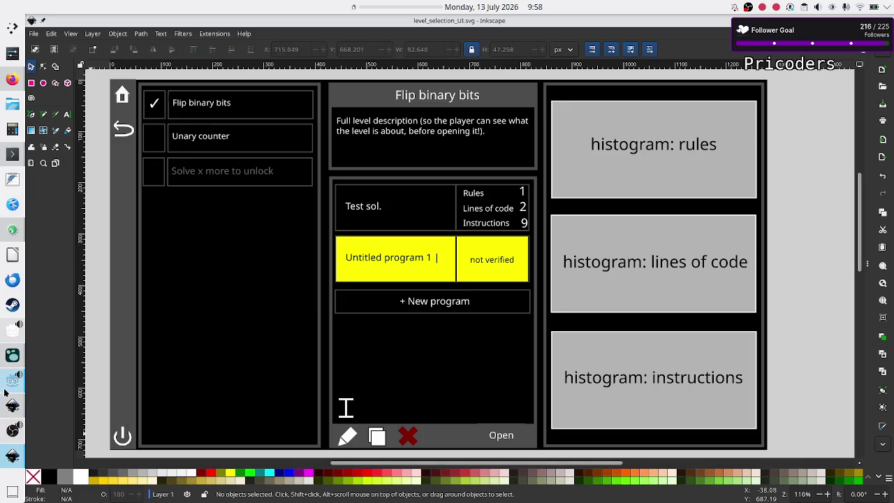
mouse_move(5, 384)
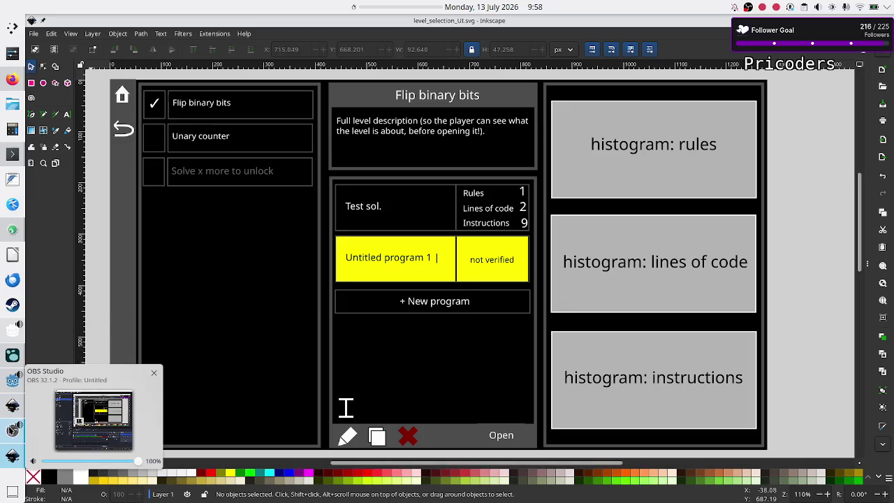
left_click(11, 431)
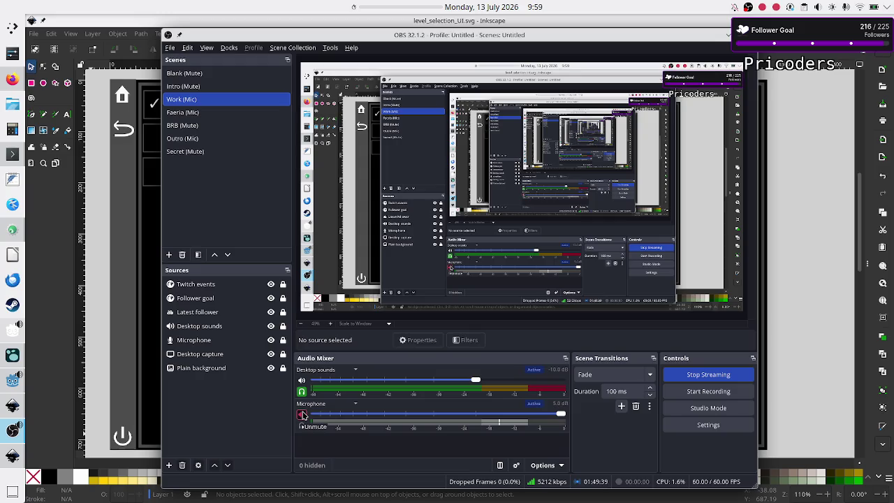
left_click(301, 414)
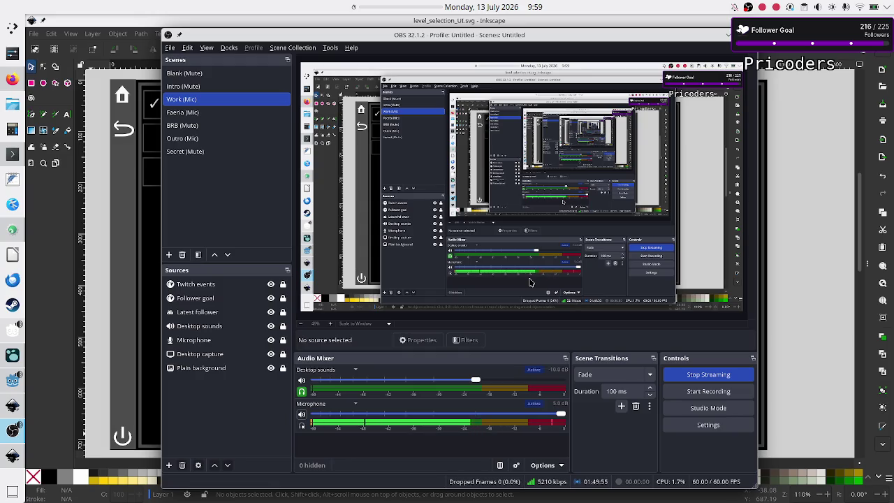
Minimize OBS Studio to reveal the level-selection mockup again.
left_click(727, 39)
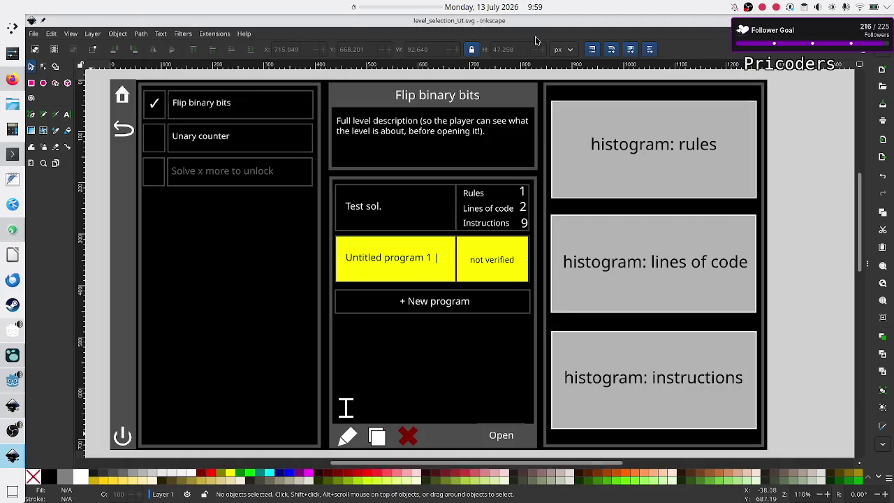
Restart the panel timer at 01:00:00 and switch to the Godot editor.
right_click(393, 7)
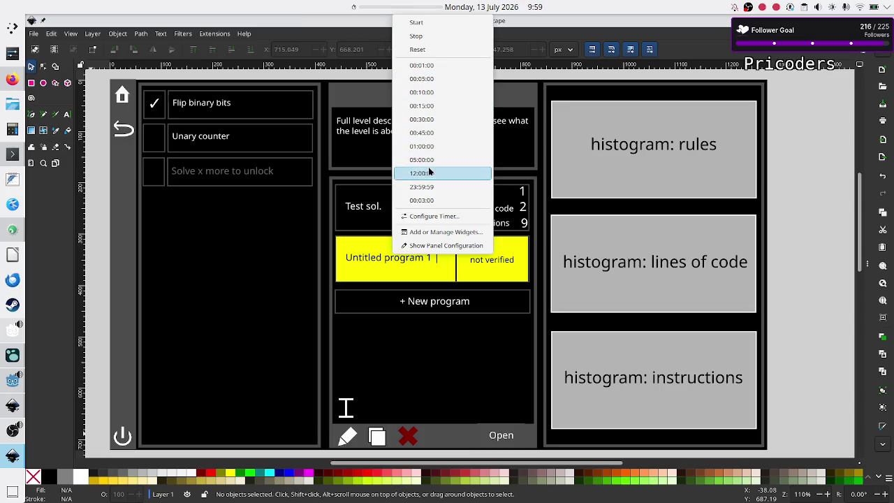
left_click(433, 144)
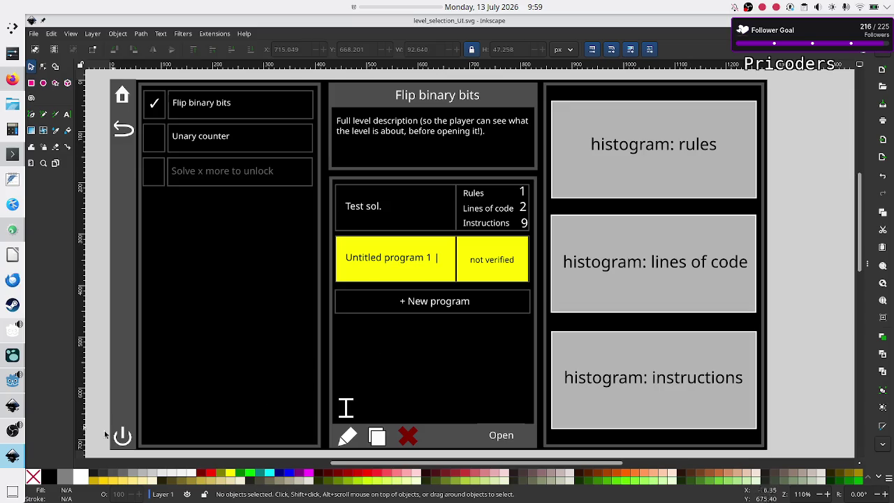
mouse_move(11, 387)
left_click(12, 381)
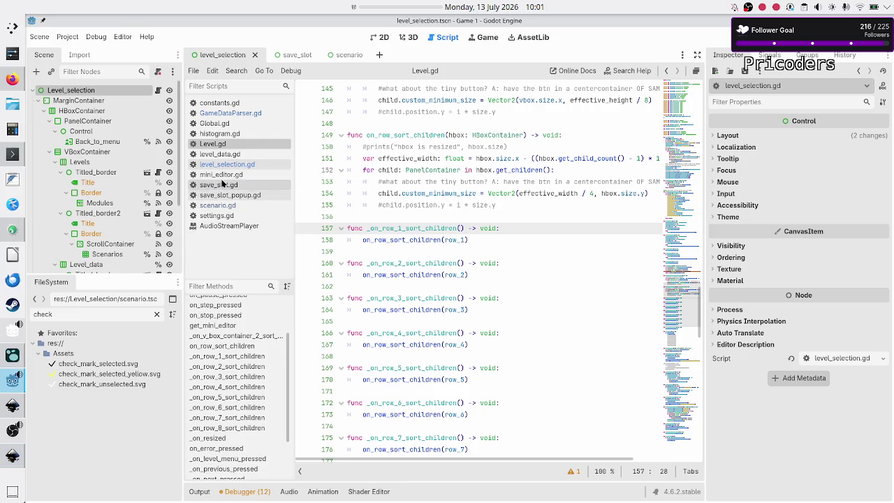
Open level_data.gd and read through its level entries such as 'Increment binary' and '1D tape'.
left_click(231, 157)
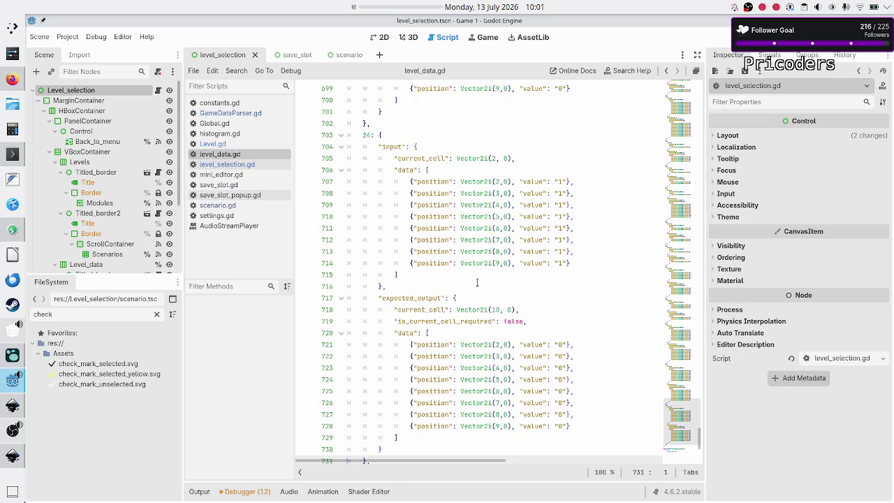
scroll(477, 281, "up", 3)
scroll(477, 281, "down", 10)
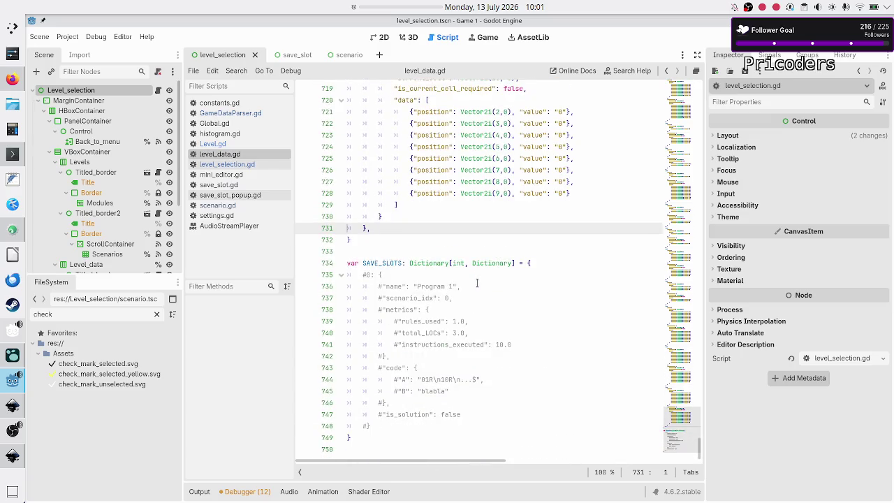
scroll(477, 282, "up", 20)
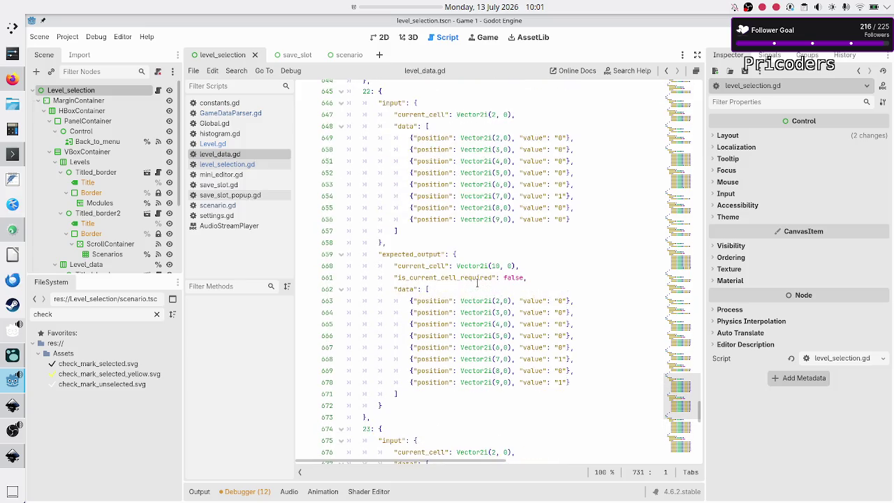
scroll(477, 282, "up", 13)
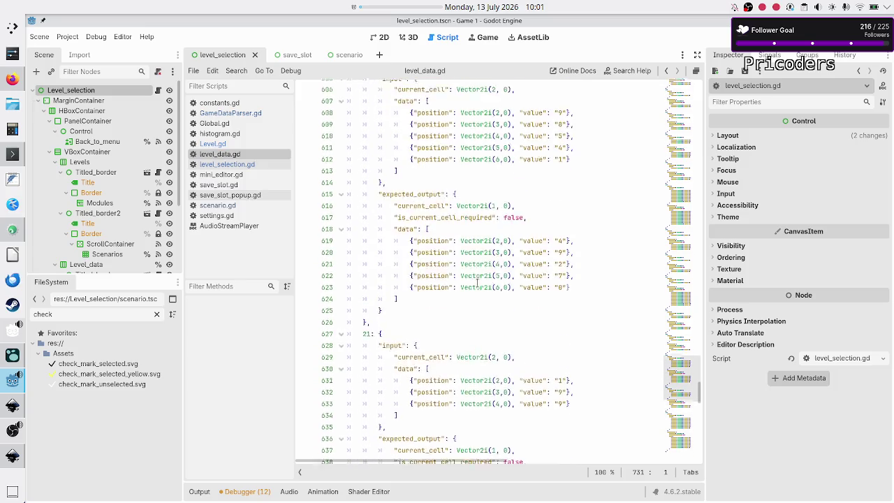
scroll(477, 282, "up", 14)
scroll(477, 281, "up", 17)
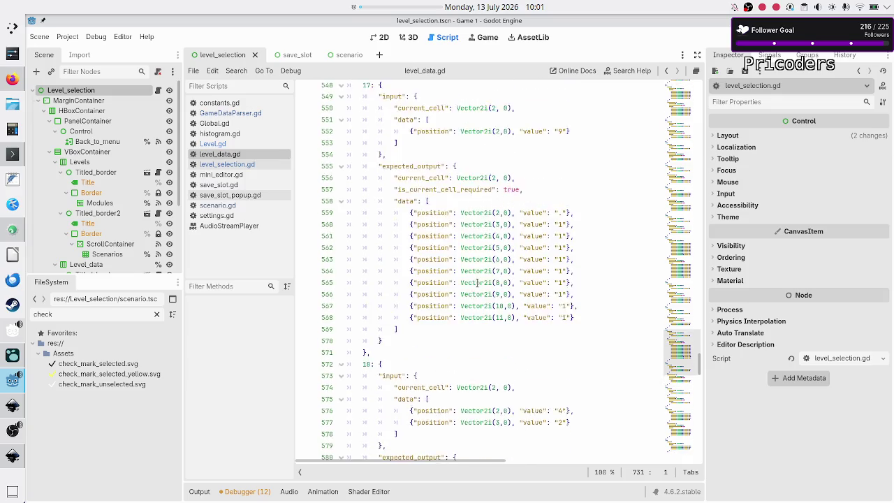
scroll(477, 281, "right", 5)
scroll(477, 282, "left", 5)
scroll(477, 283, "down", 1)
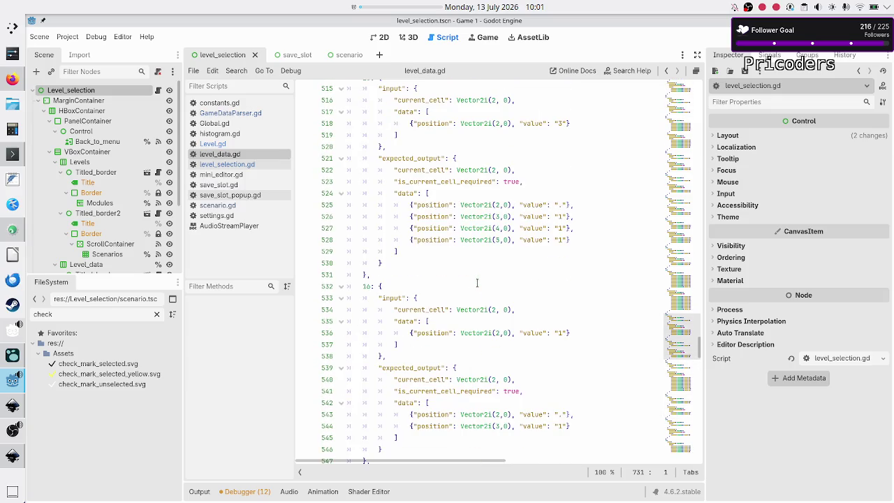
scroll(477, 282, "up", 20)
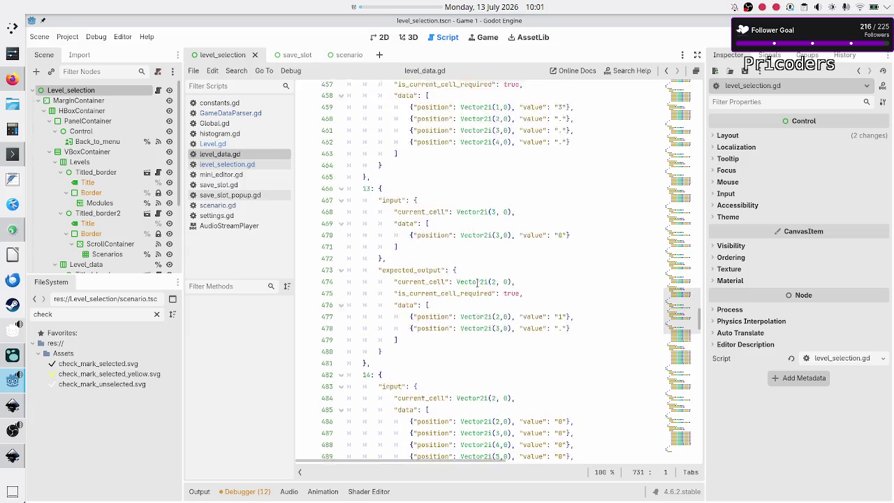
scroll(477, 282, "up", 12)
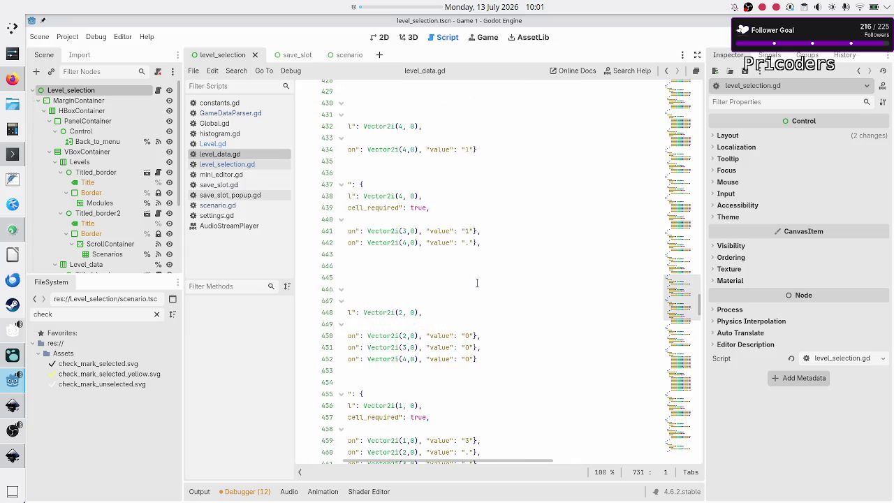
scroll(477, 282, "up", 1)
scroll(477, 283, "up", 20)
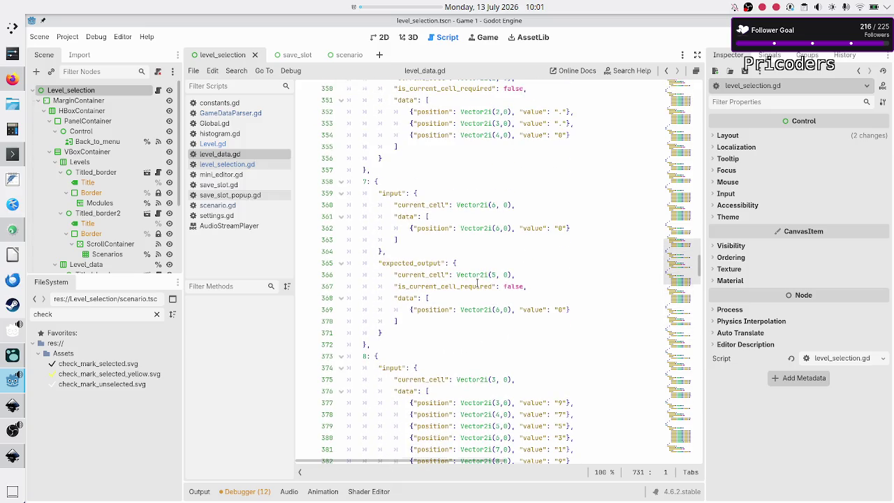
scroll(477, 282, "up", 20)
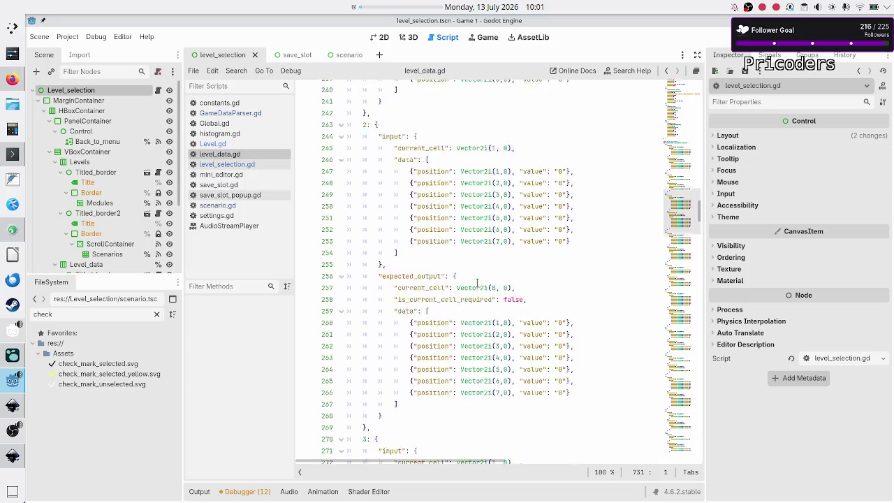
scroll(477, 283, "up", 13)
scroll(477, 283, "up", 8)
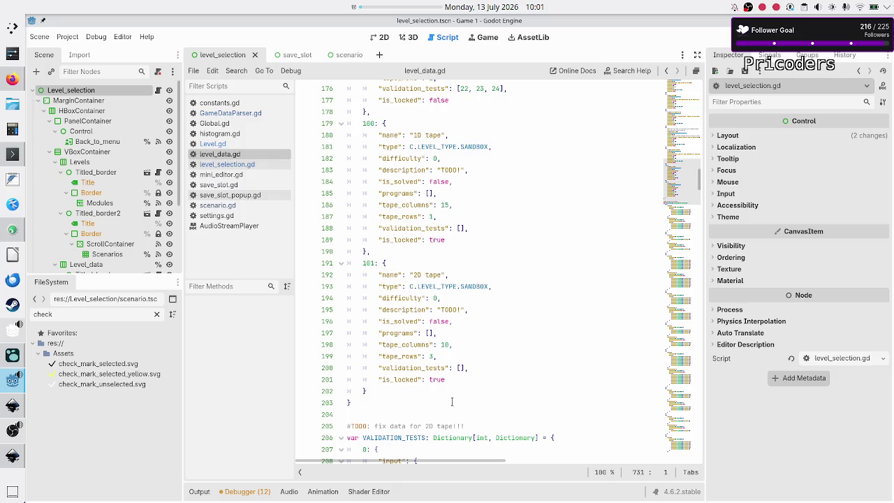
scroll(447, 419, "down", 1)
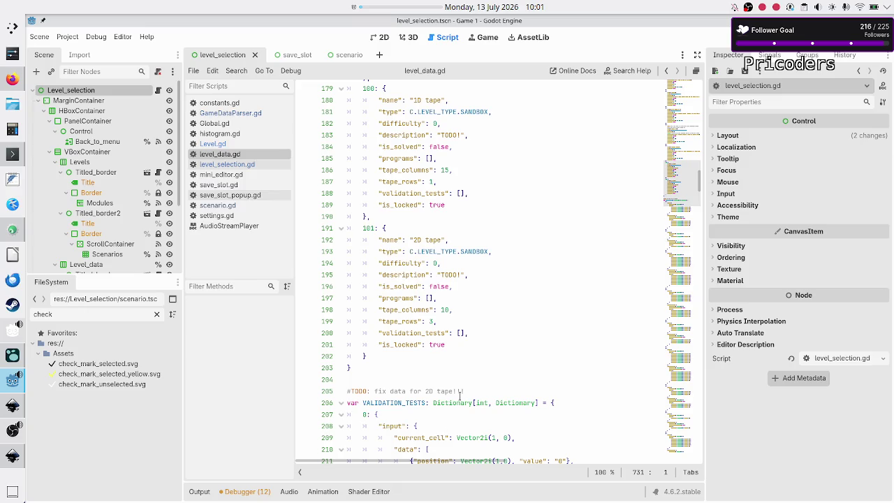
scroll(459, 396, "up", 10)
scroll(459, 396, "down", 15)
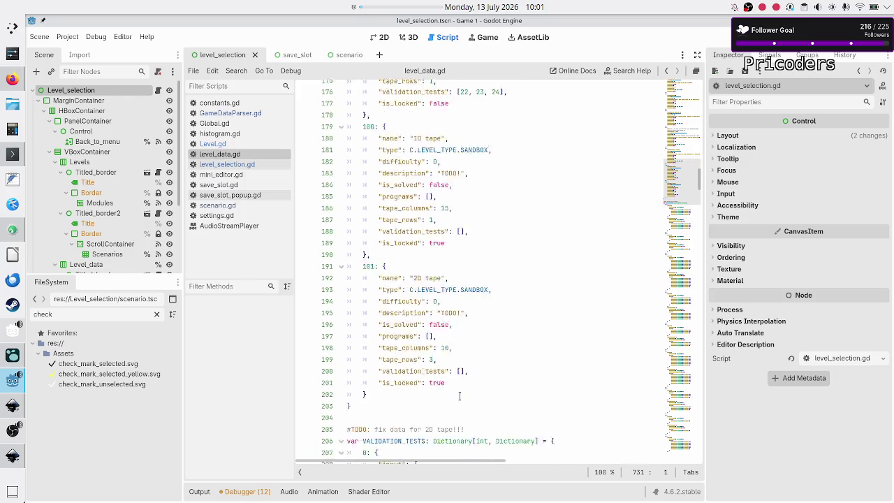
scroll(459, 396, "down", 4)
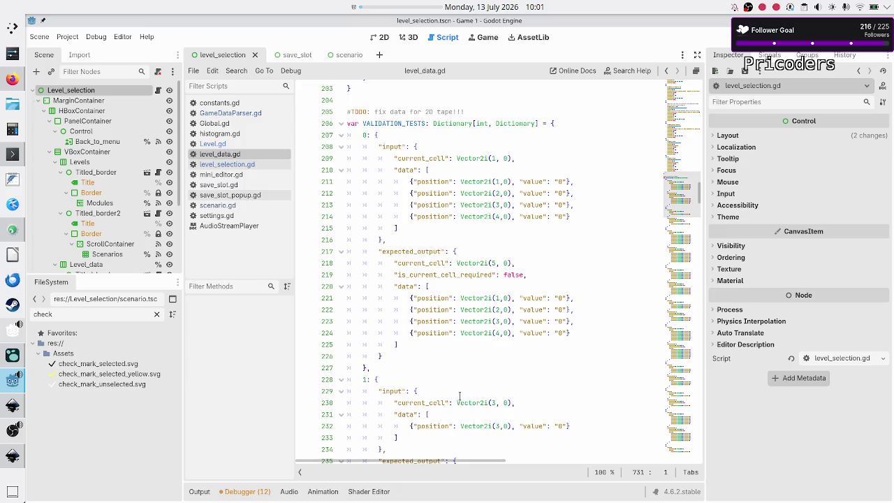
scroll(459, 395, "up", 12)
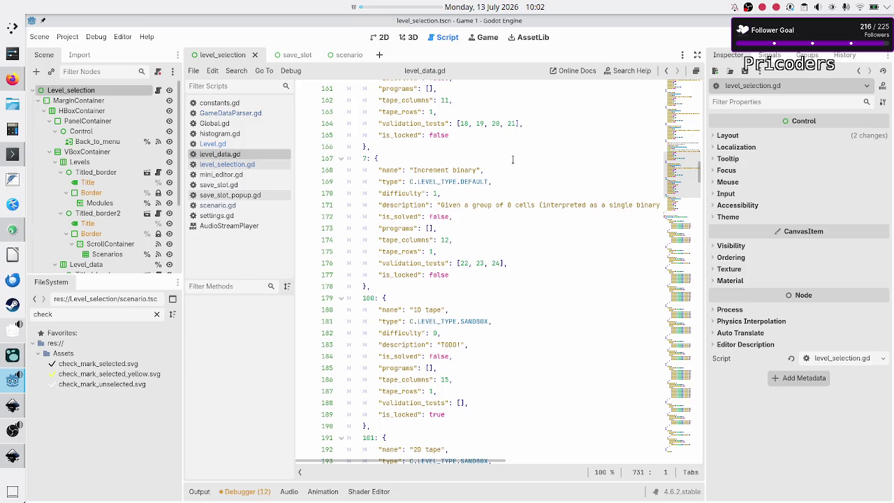
left_click(524, 125)
scroll(525, 168, "up", 5)
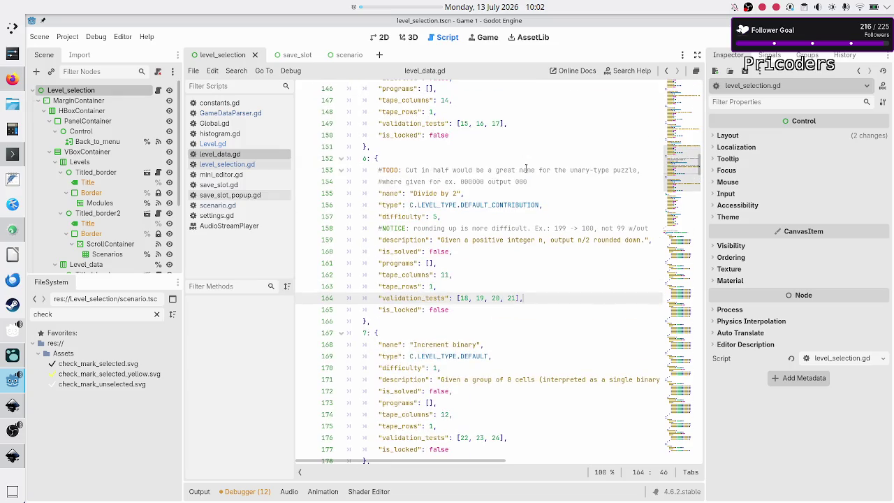
scroll(526, 169, "up", 10)
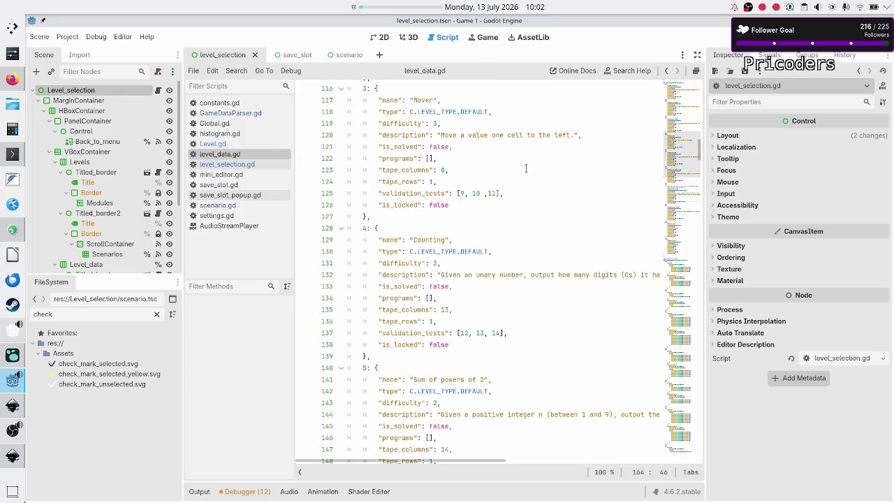
scroll(526, 168, "up", 9)
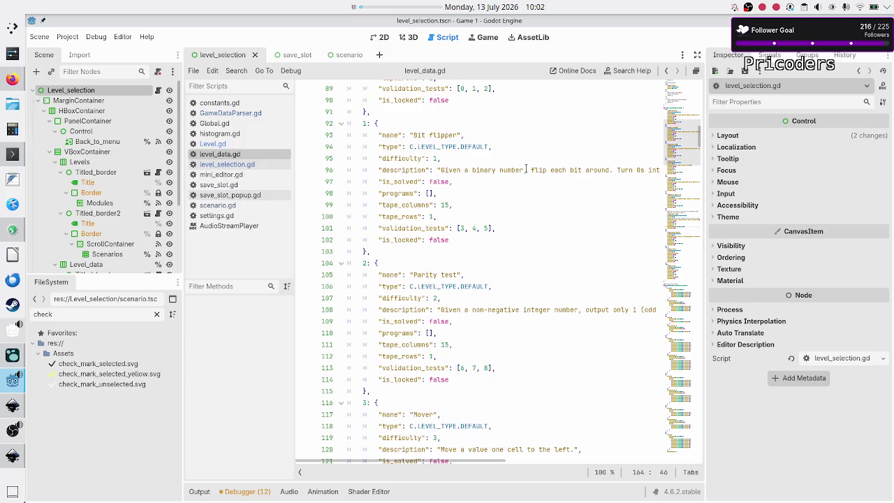
scroll(526, 169, "up", 7)
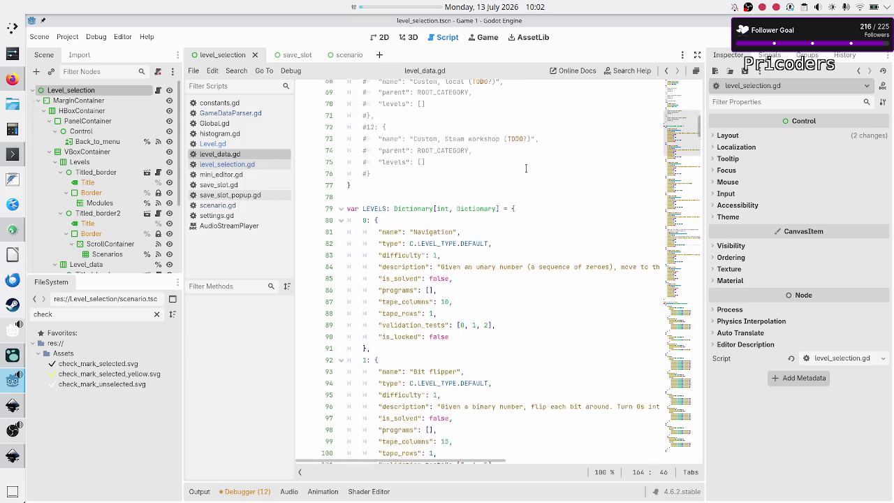
scroll(526, 168, "down", 10)
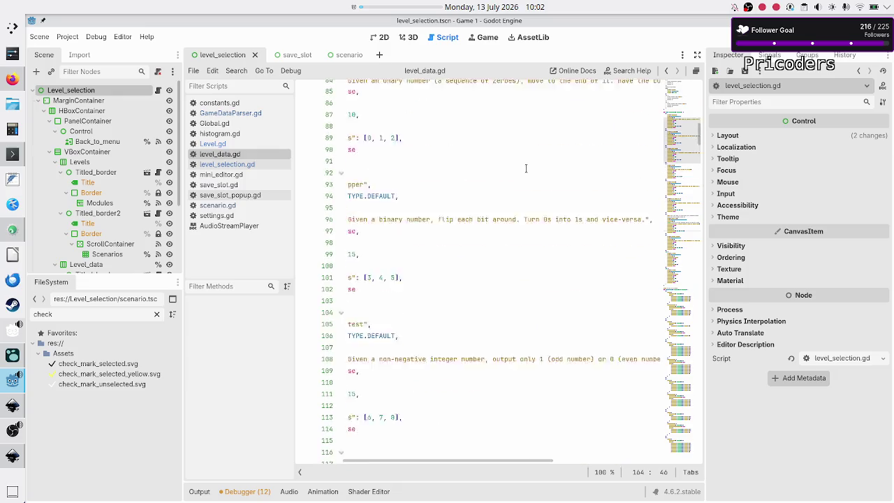
scroll(526, 169, "up", 18)
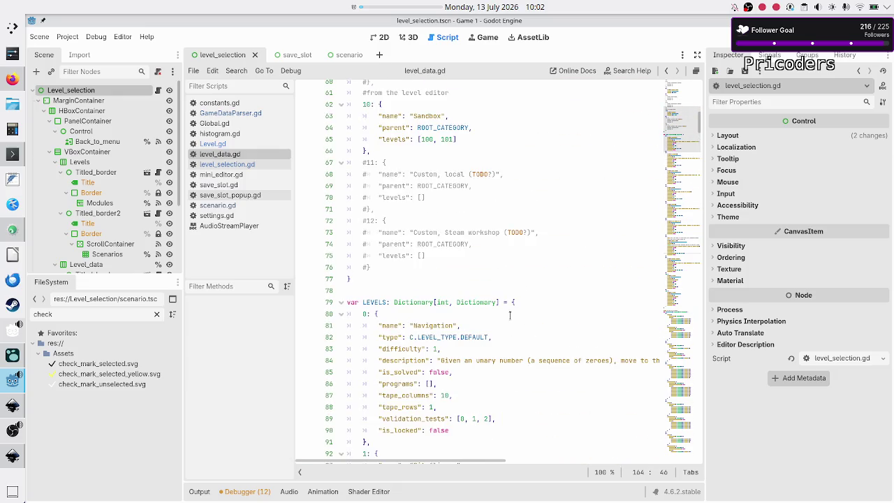
scroll(505, 312, "down", 6)
scroll(499, 287, "up", 2)
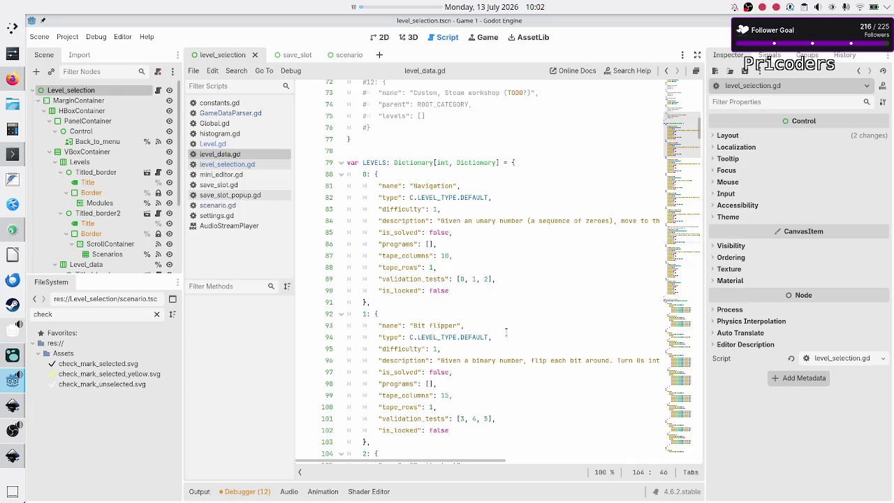
left_click(508, 281)
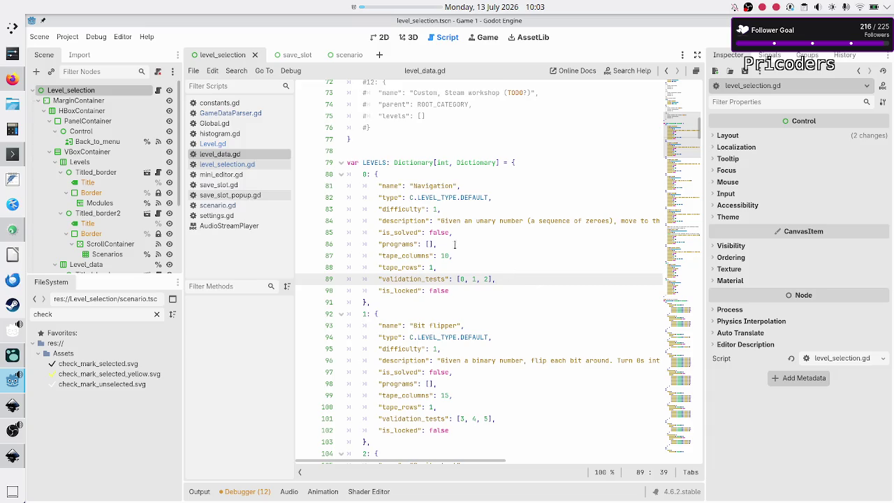
Switch from the level_data.gd script to Firefox and start a new blank tab.
left_click(12, 79)
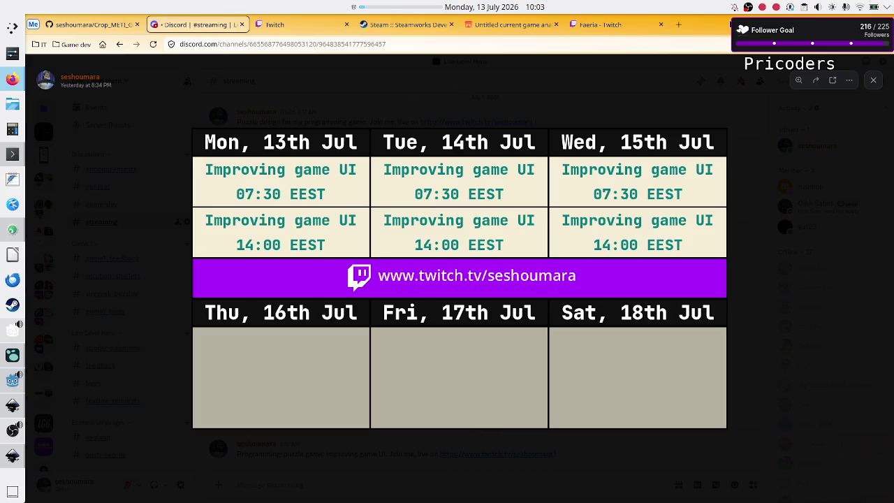
left_click(679, 24)
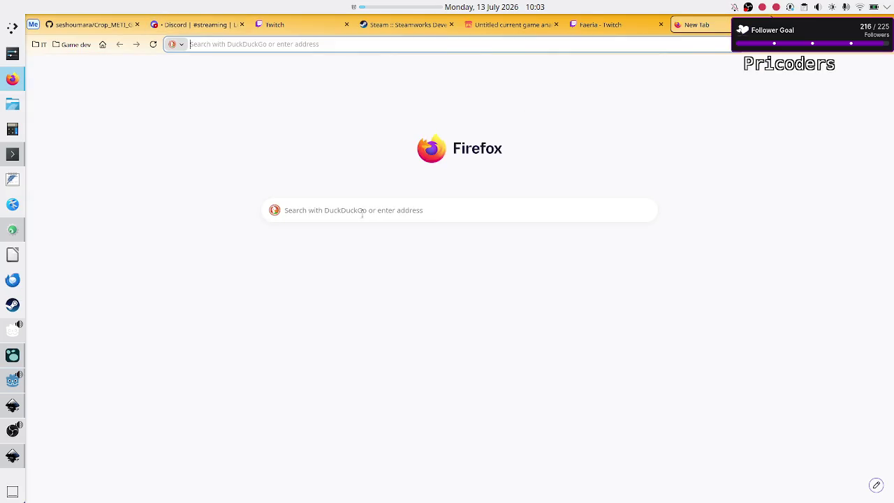
Search for 'gdscript is it faster to access a class variable compared to a dictionary key's value'.
left_click(364, 211)
type("gd")
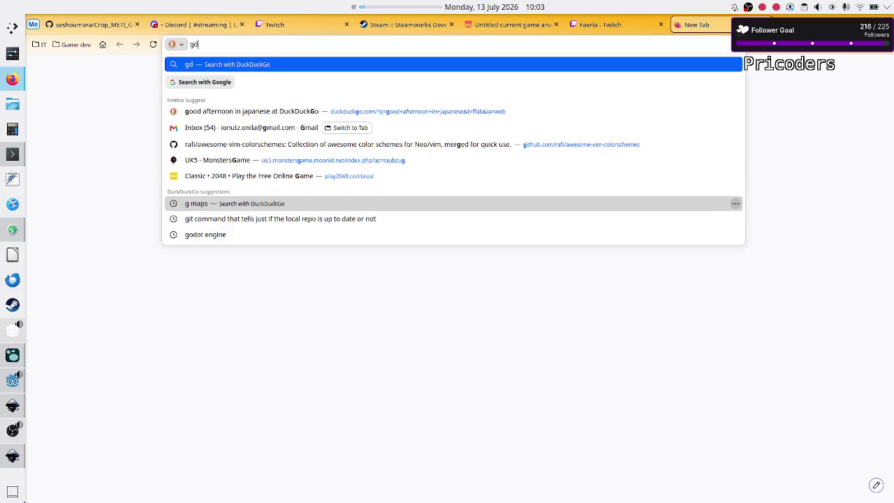
type("script is")
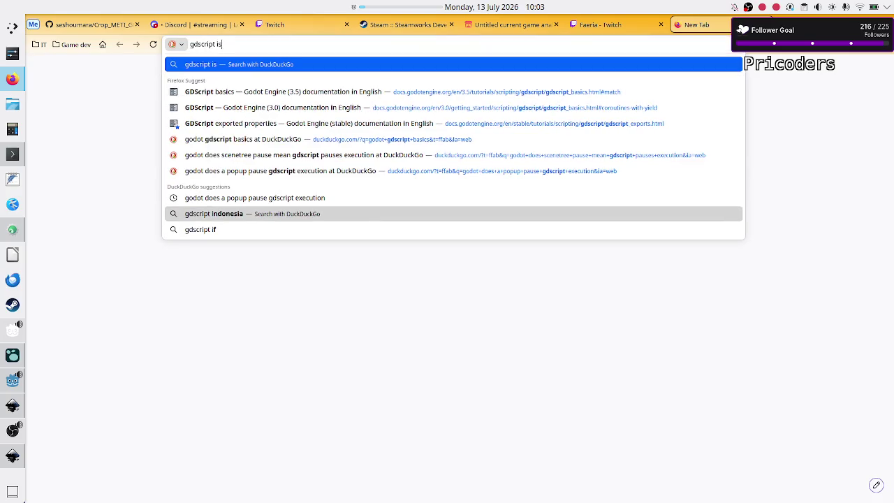
type(" it faster to ")
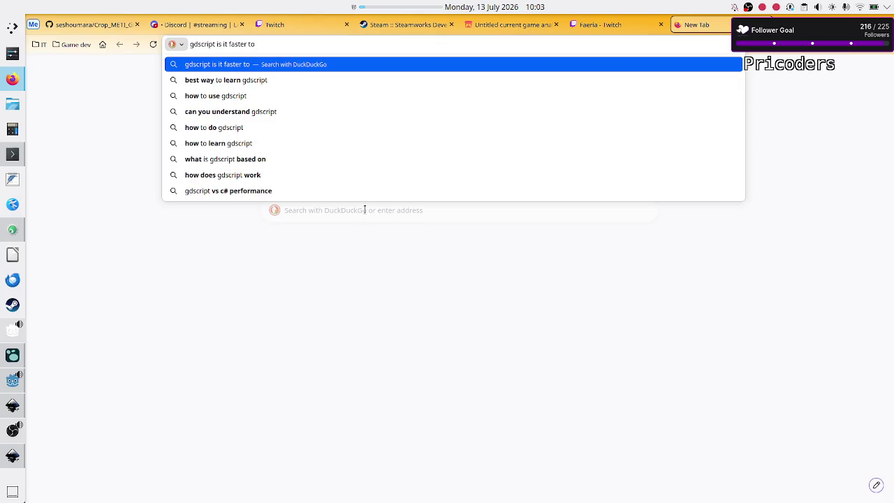
type("acces")
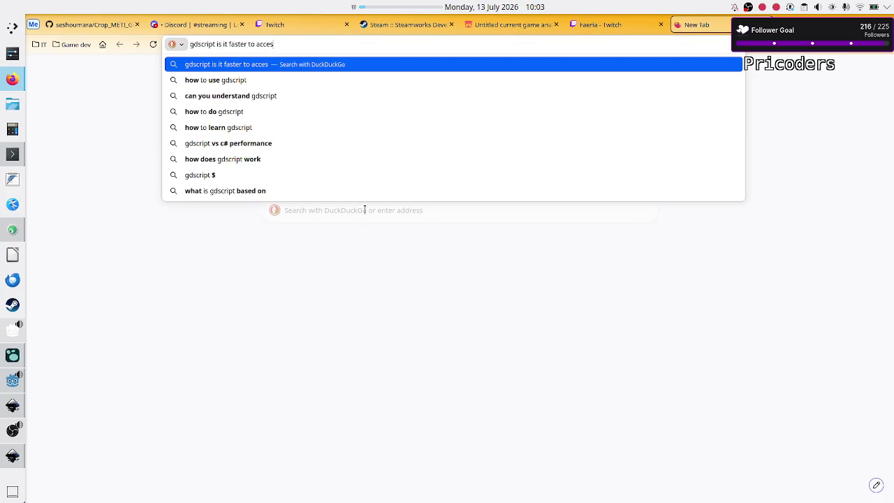
type("s a clas")
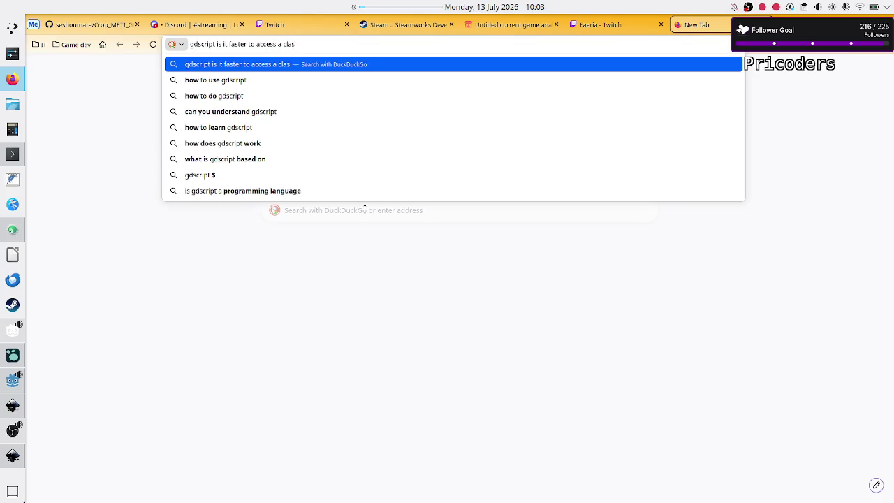
type("s variable")
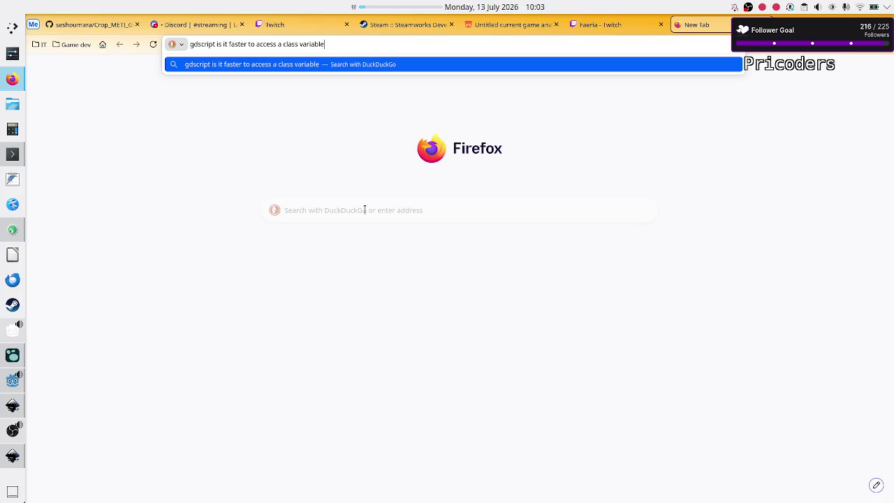
type(" compared to ")
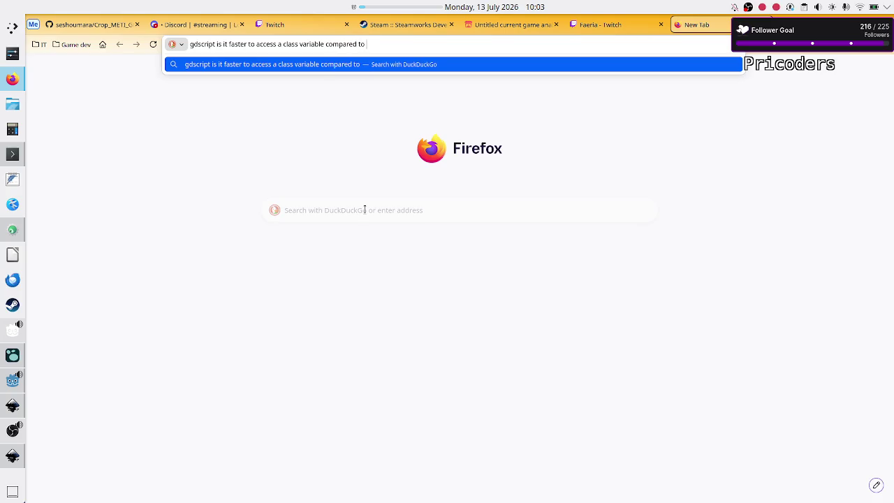
type("a dictionary ke")
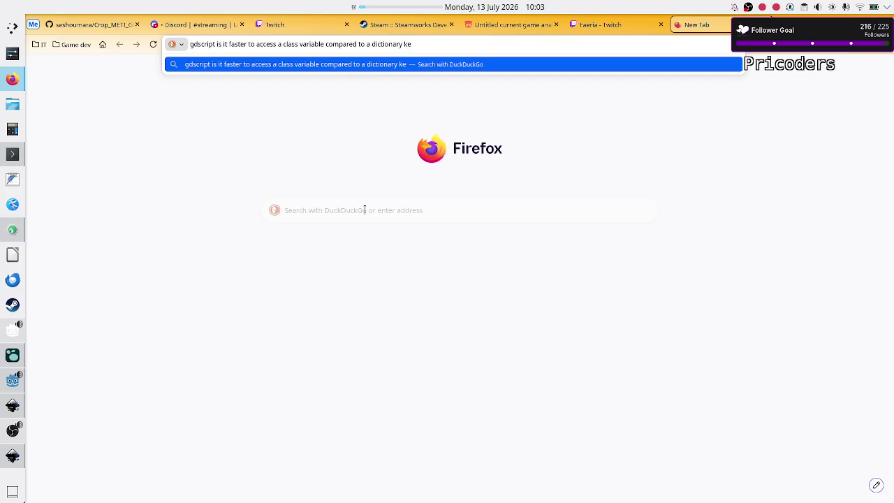
type("y")
type("'s value?")
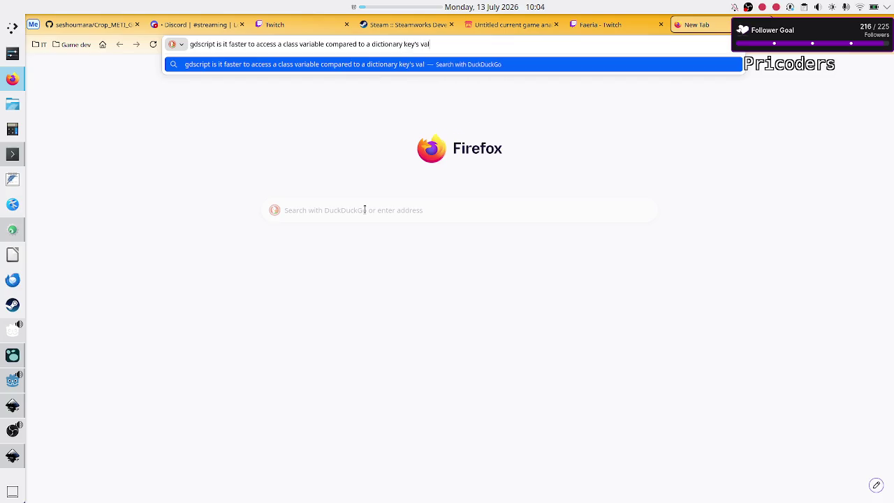
key("Return")
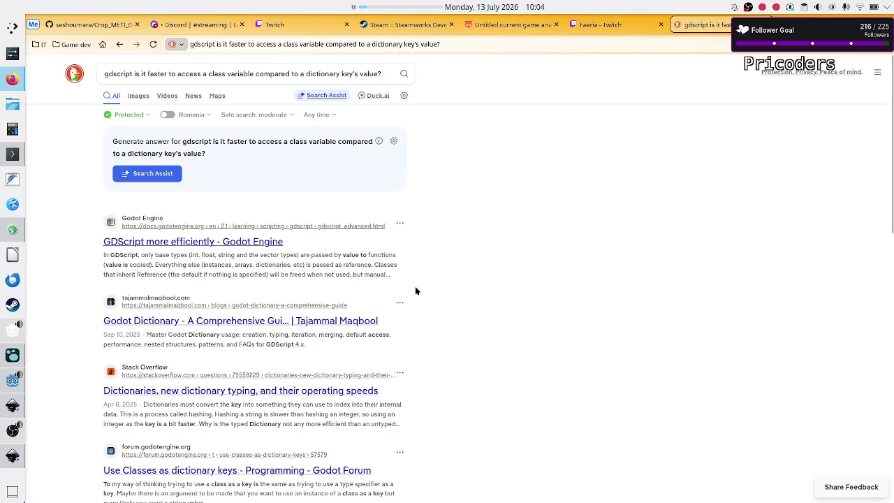
Scroll through the results listing Godot docs, a Stack Overflow thread, a Godot Forum post and Medium tips.
scroll(415, 290, "down", 2)
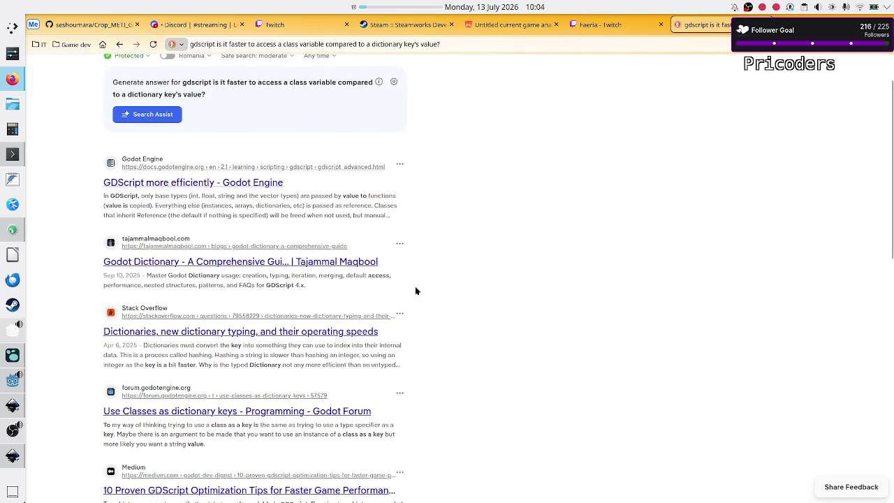
scroll(416, 290, "down", 3)
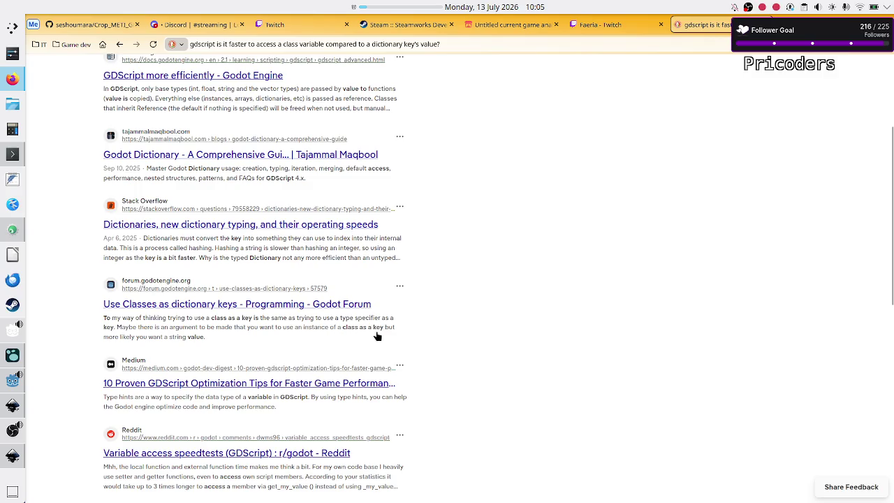
Scroll down to the r/godot thread 'Dictionary allocation performance in GDScript' and open it.
scroll(485, 336, "down", 1)
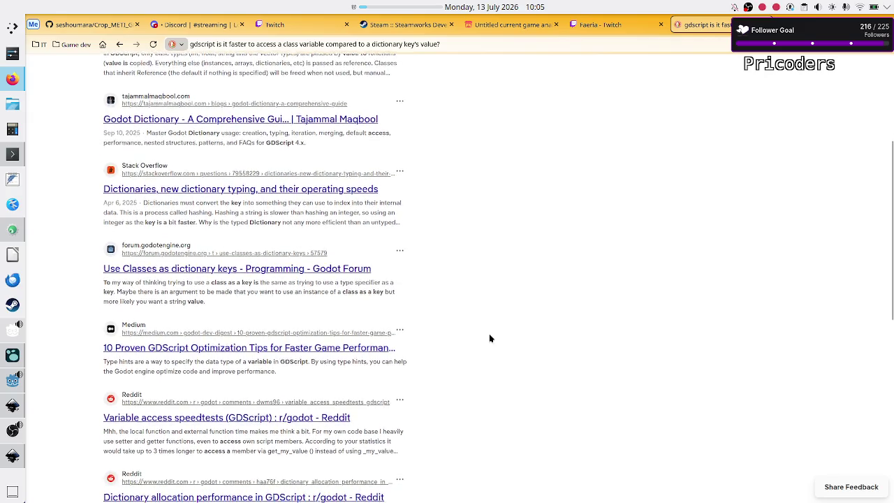
scroll(490, 338, "down", 4)
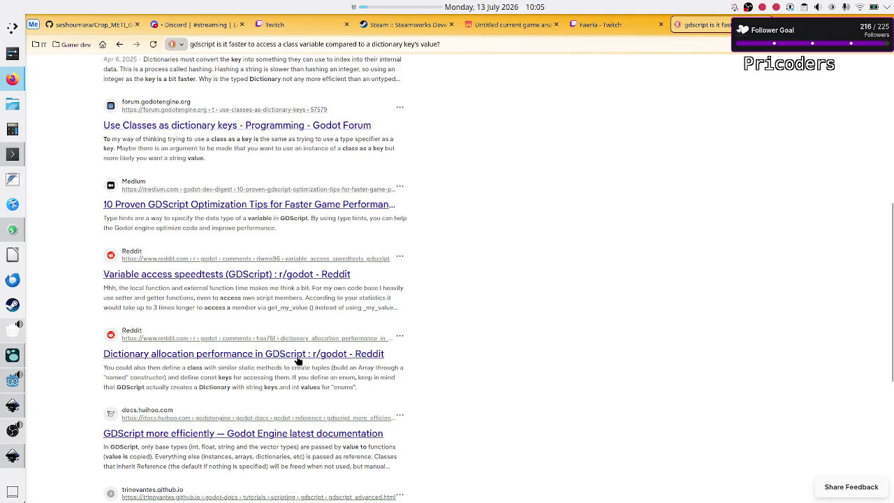
scroll(298, 361, "down", 2)
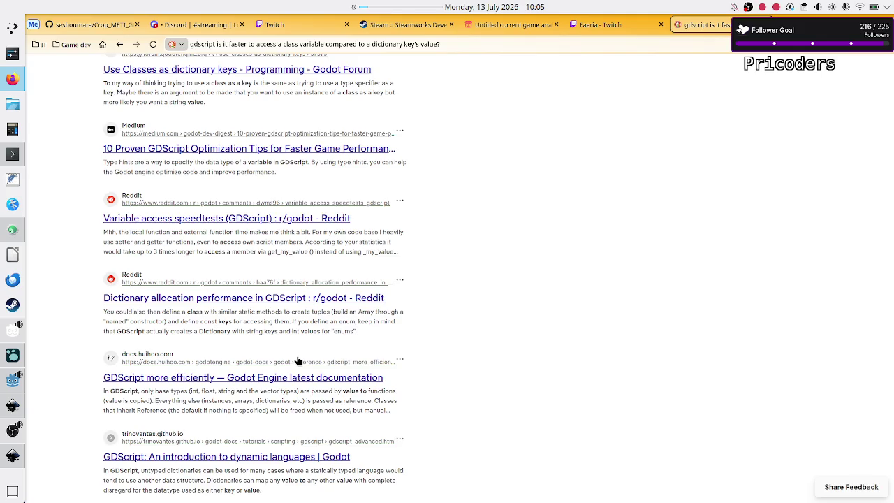
left_click(257, 302)
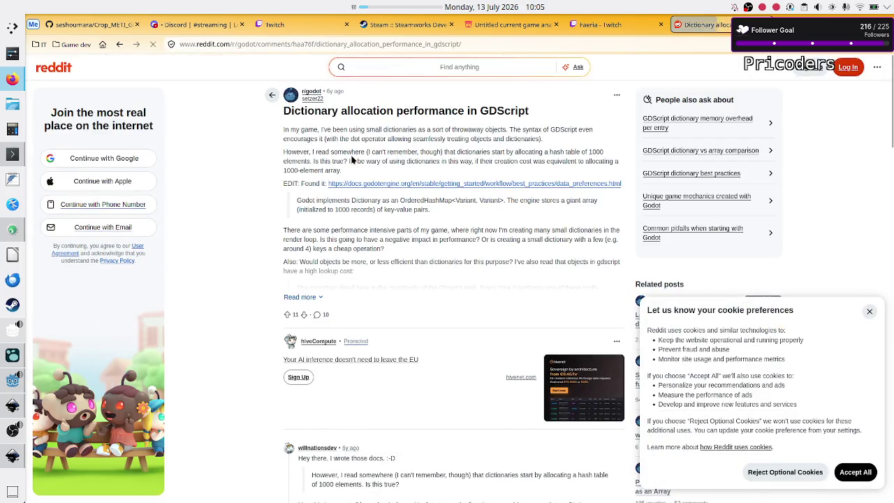
Reject optional cookies, highlight key passages on dictionaries versus objects, and expand the full post.
left_click(785, 472)
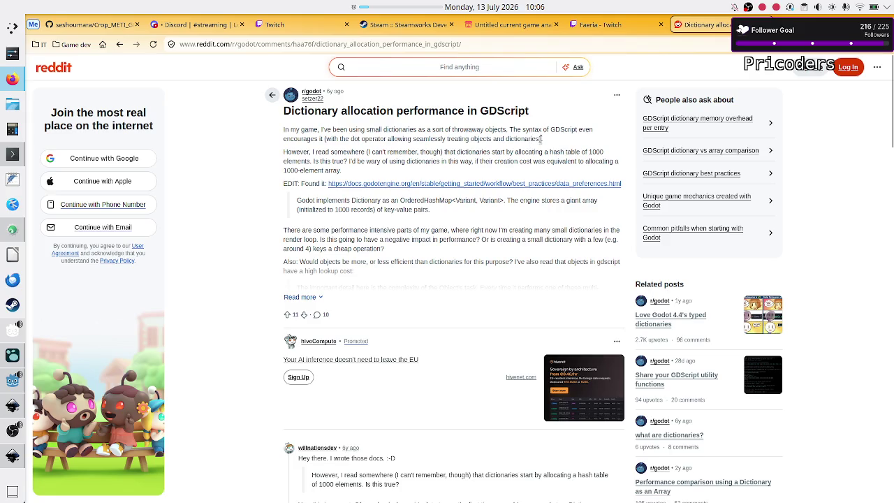
left_click_drag(543, 139, 428, 139)
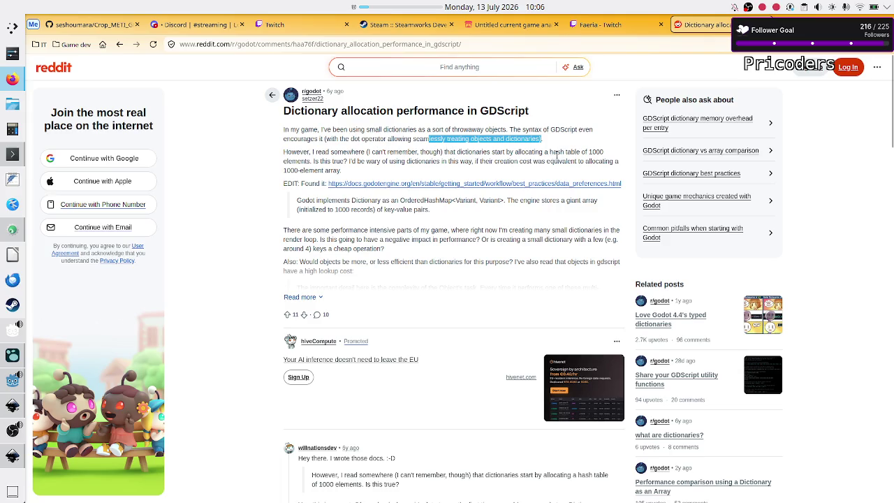
left_click_drag(549, 153, 611, 156)
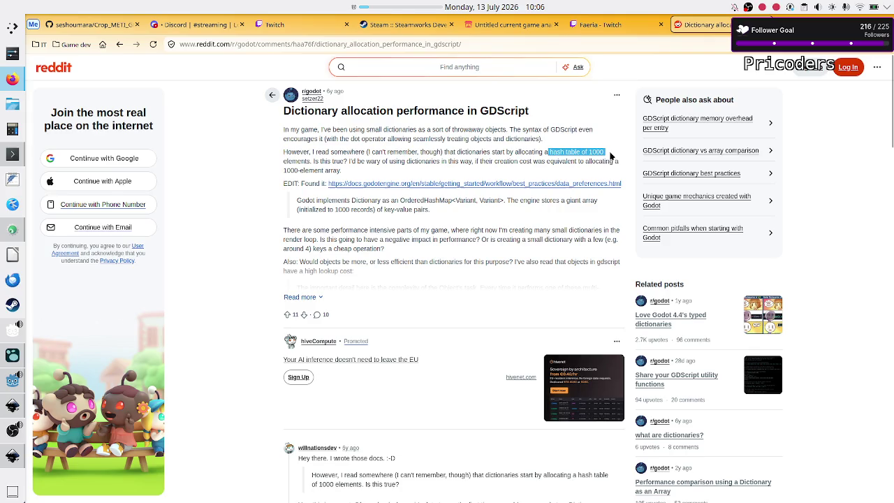
left_click_drag(346, 160, 408, 161)
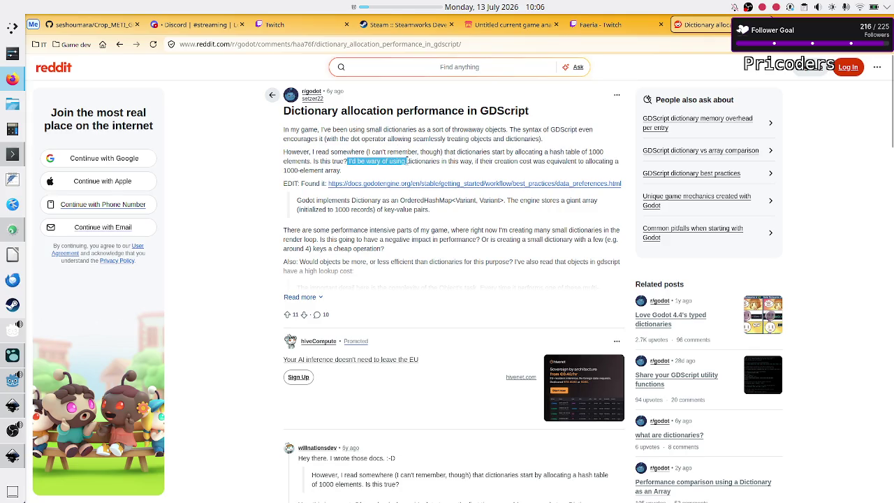
left_click(408, 161)
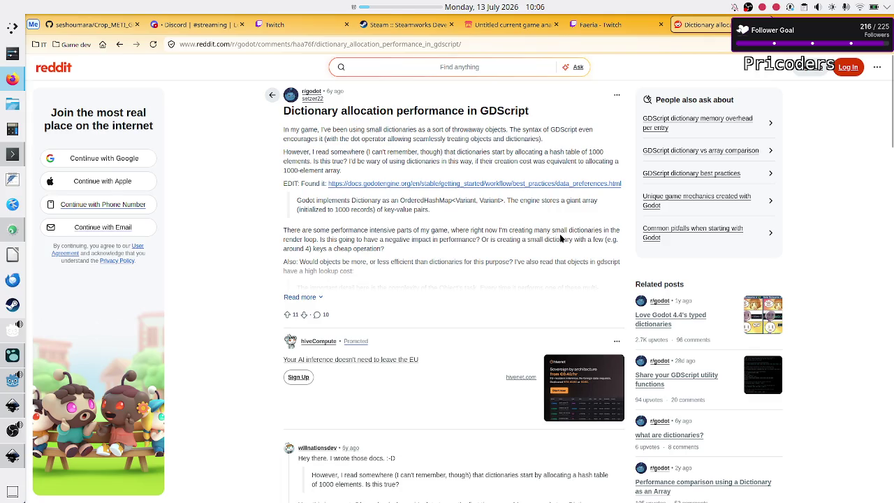
left_click_drag(512, 230, 595, 232)
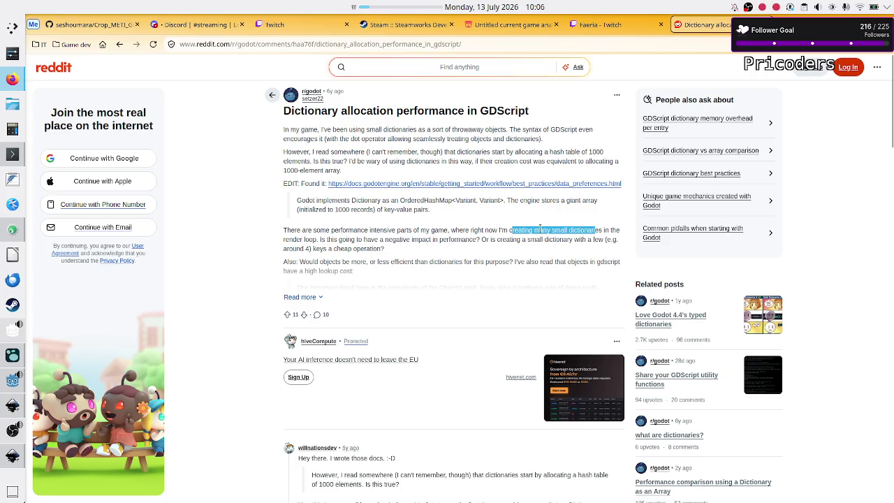
left_click(356, 240)
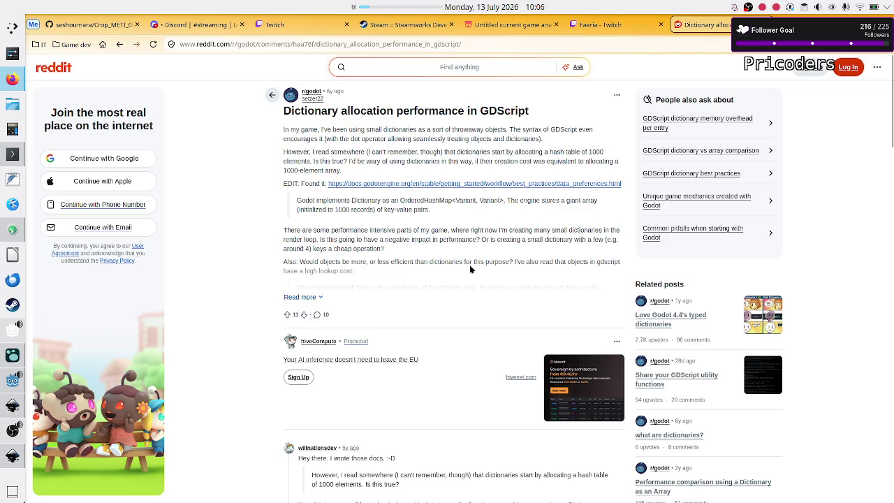
left_click(305, 300)
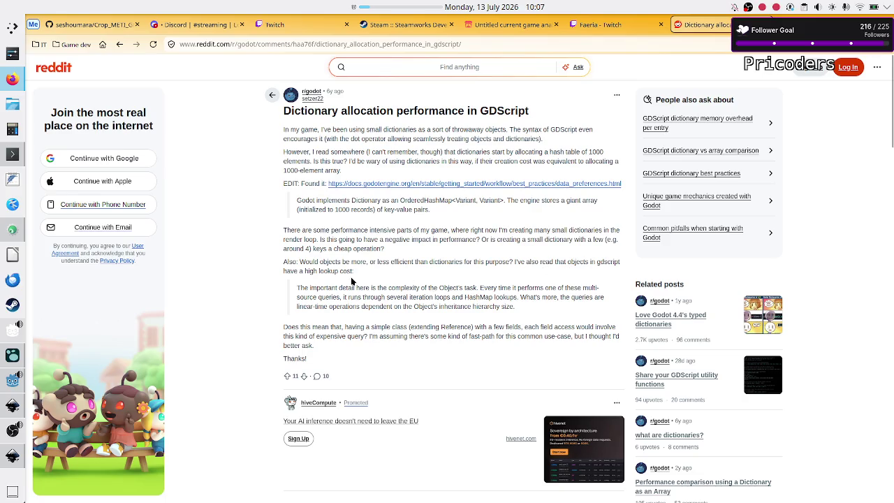
left_click_drag(567, 259, 606, 263)
left_click_drag(329, 263, 372, 286)
left_click(373, 286)
scroll(373, 343, "down", 5)
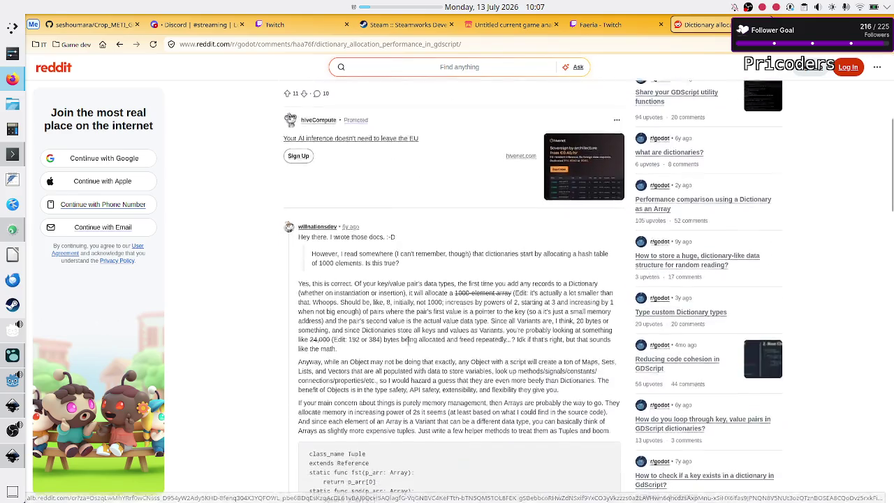
scroll(408, 341, "down", 1)
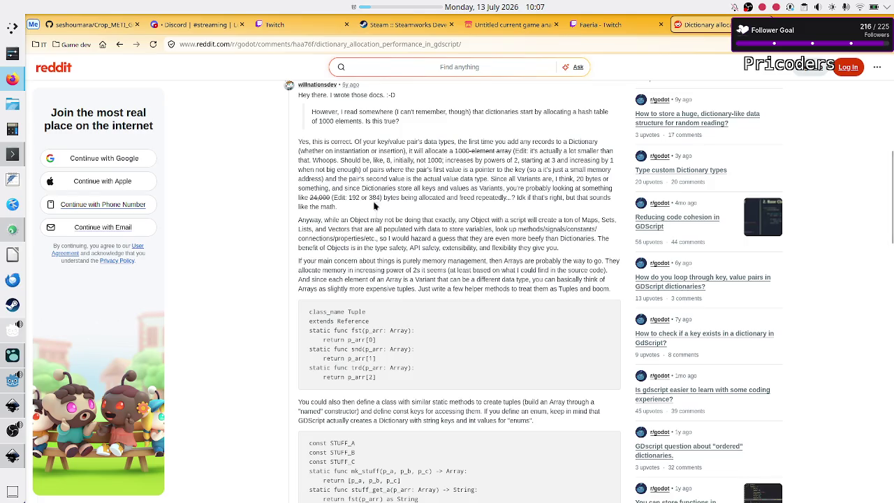
double_click(353, 150)
double_click(389, 150)
double_click(390, 161)
double_click(435, 160)
double_click(494, 160)
left_click(379, 198)
Highlight the reply's points that Objects carry methods, signals and properties and are beefier than Dictionaries.
left_click_drag(529, 229, 587, 230)
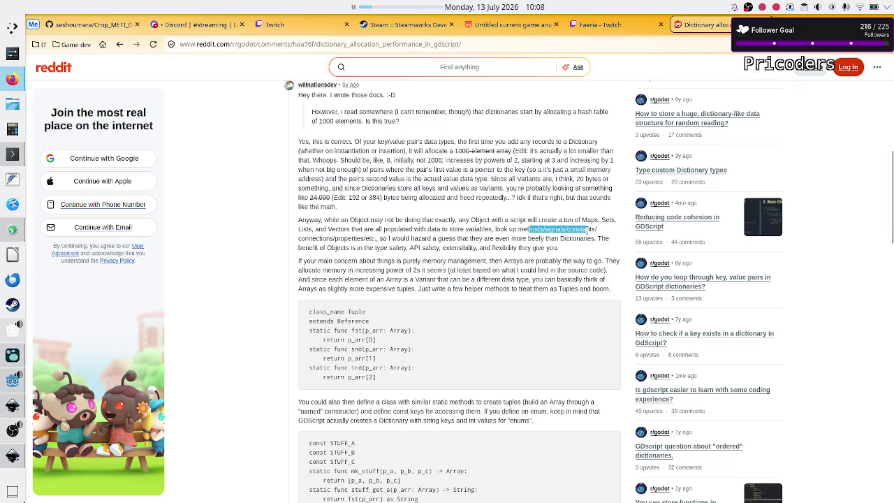
left_click(315, 244)
left_click_drag(376, 238, 312, 238)
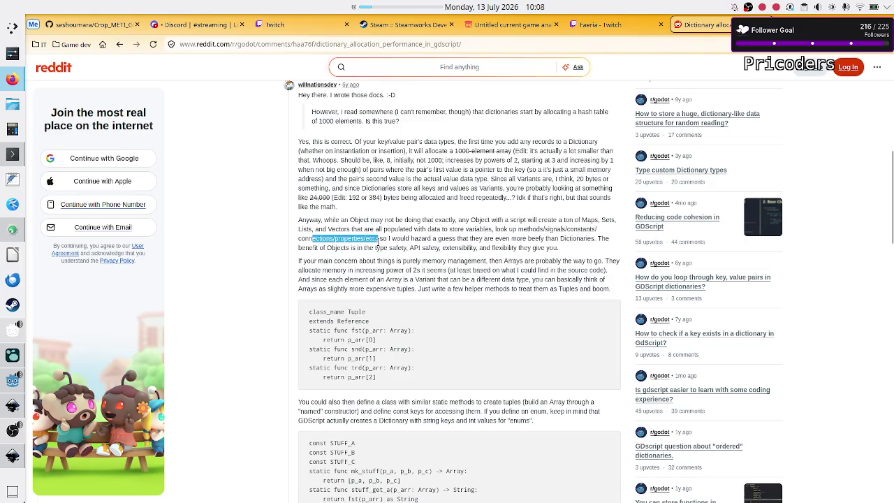
left_click(378, 244)
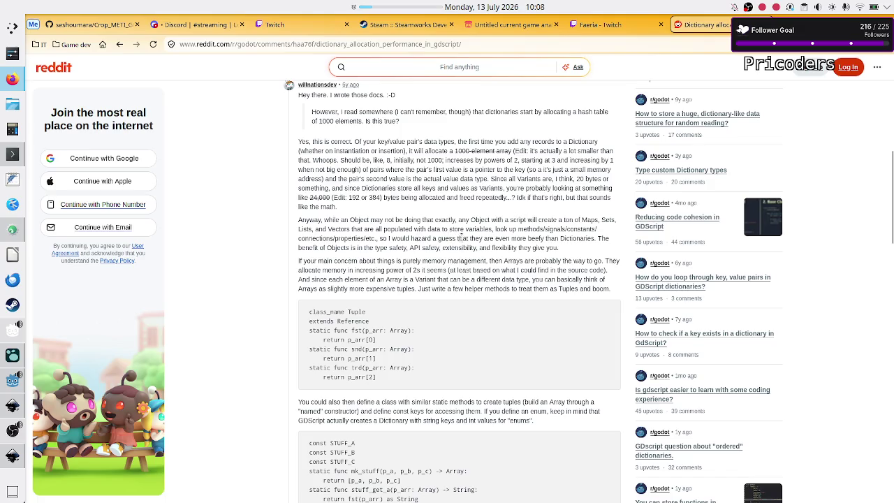
left_click_drag(511, 238, 595, 239)
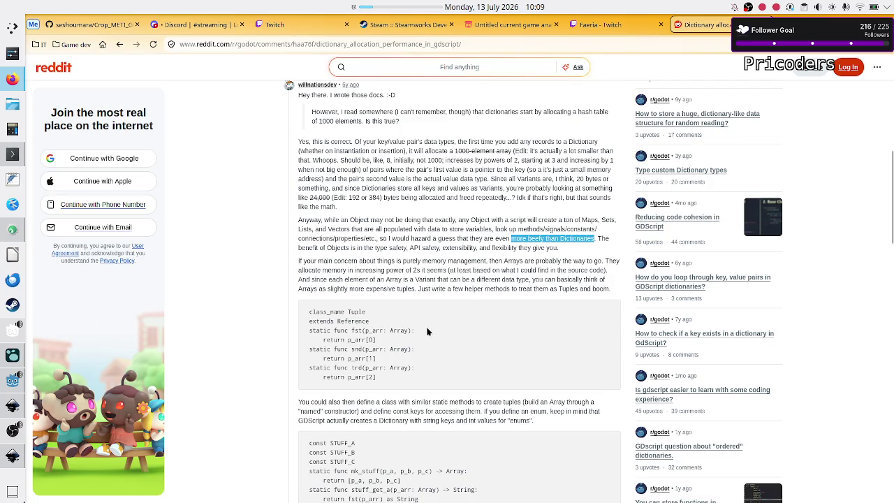
Read through the replies, highlight the advice to do things the easy way, and return to Godot.
scroll(426, 334, "down", 3)
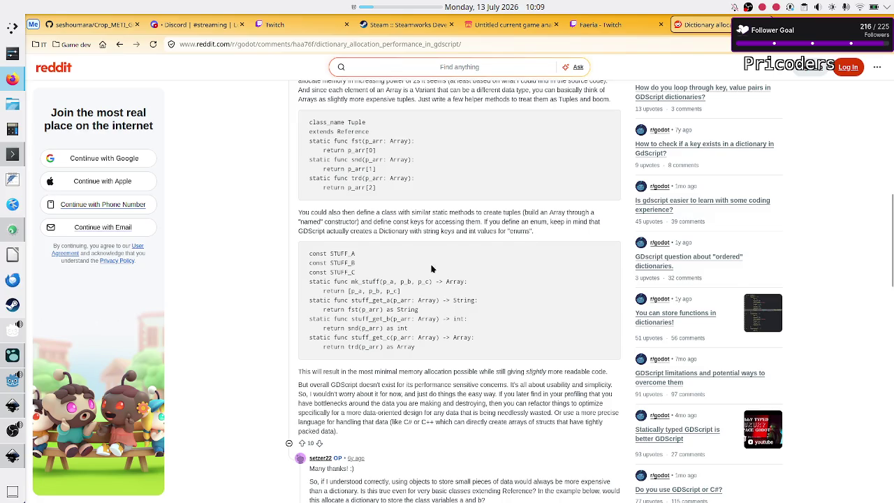
scroll(433, 269, "down", 2)
scroll(433, 285, "down", 1)
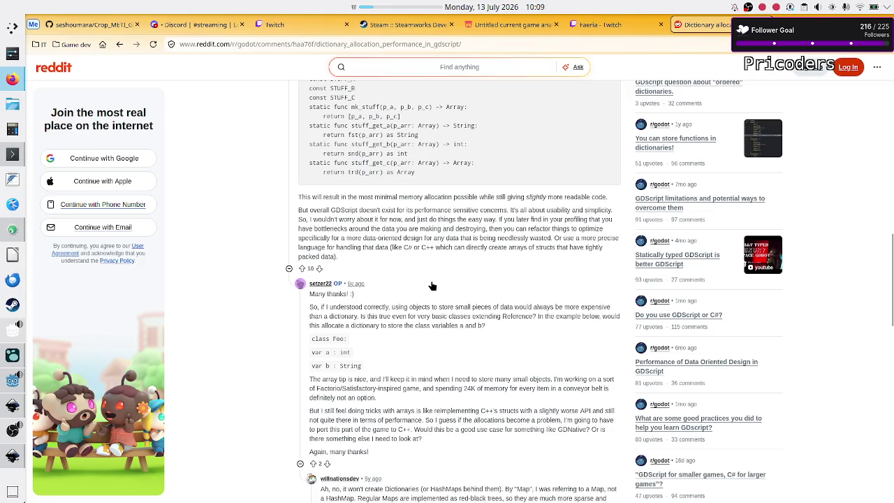
left_click_drag(322, 196, 349, 197)
left_click(347, 197)
scroll(374, 142, "up", 1)
scroll(373, 140, "down", 1)
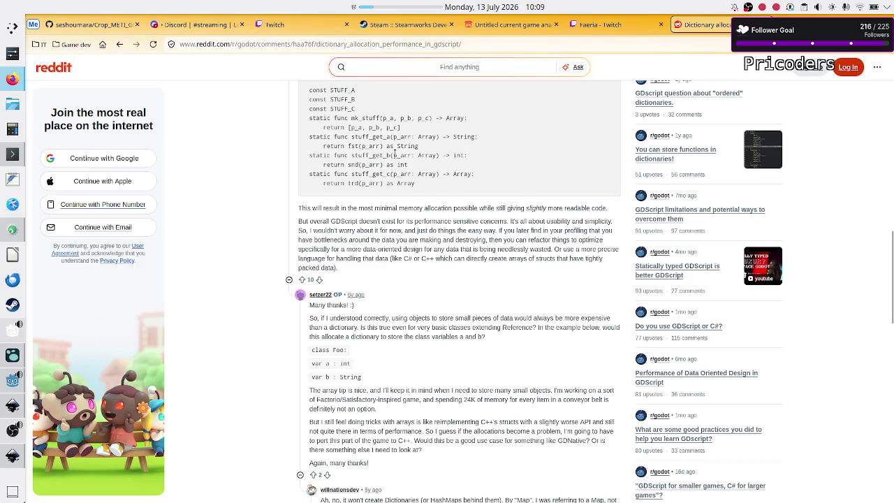
scroll(395, 153, "up", 3)
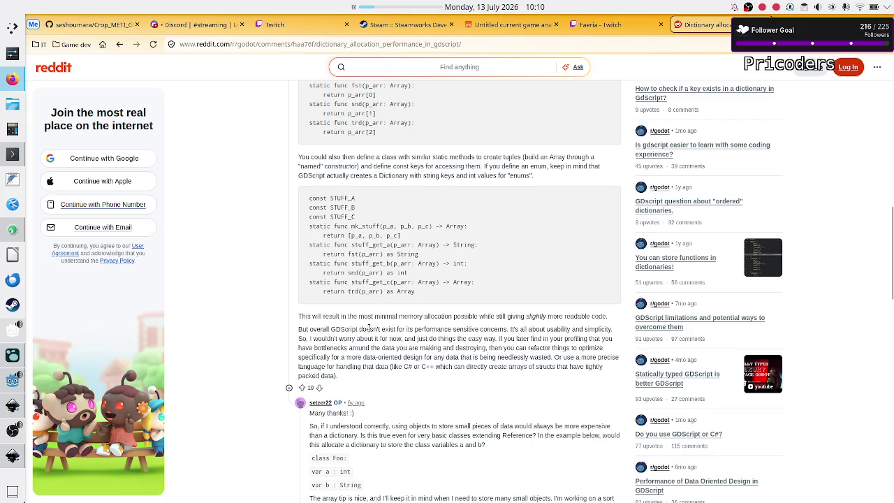
scroll(369, 328, "down", 3)
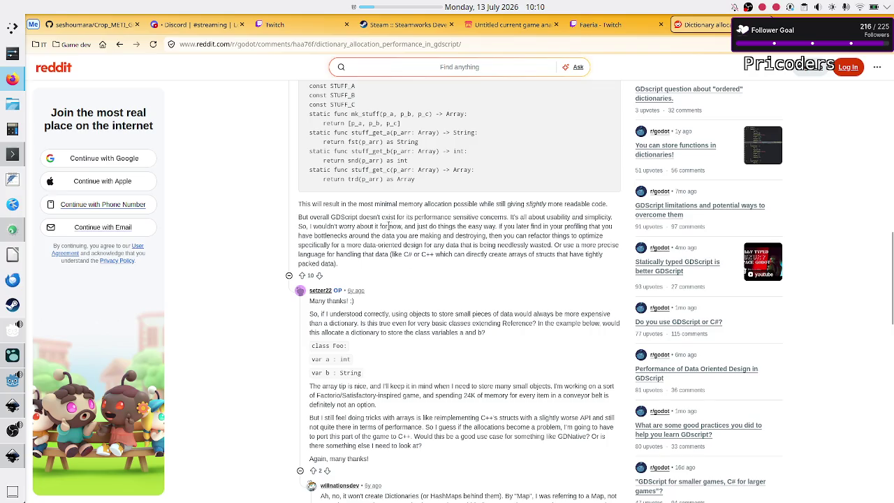
left_click_drag(368, 227, 495, 228)
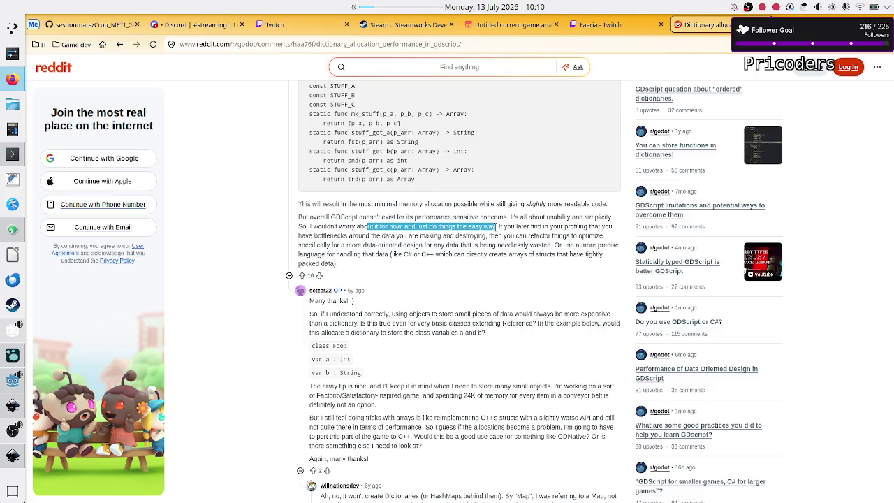
scroll(410, 135, "up", 2)
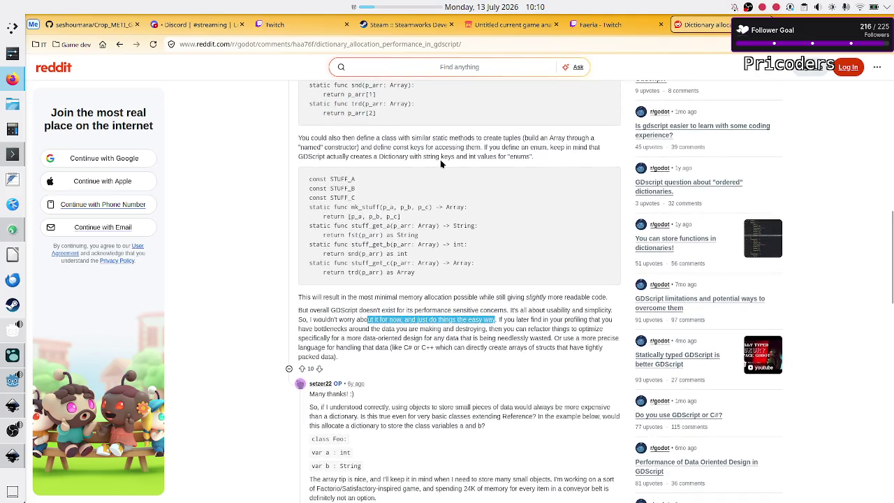
scroll(441, 165, "up", 3)
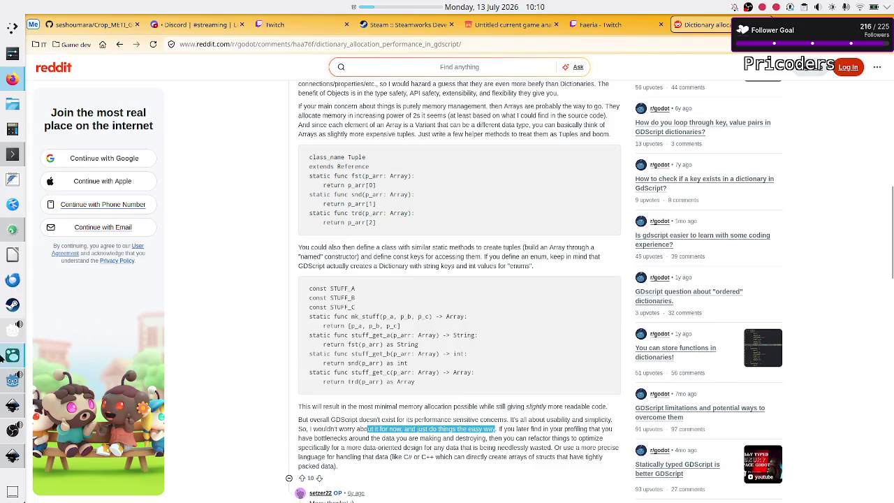
left_click(12, 381)
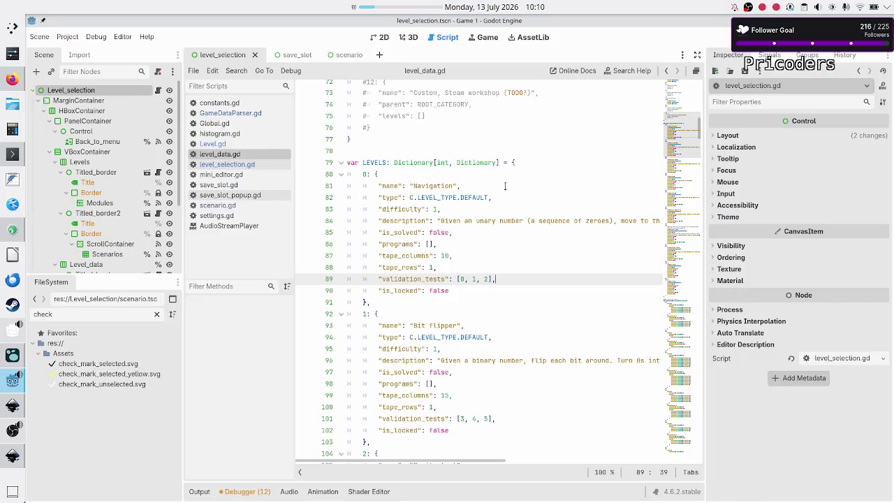
double_click(475, 163)
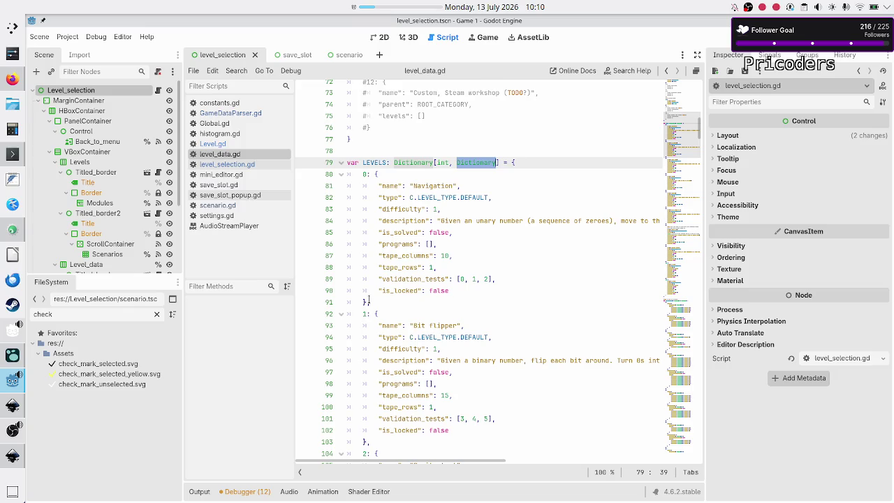
mouse_move(369, 301)
left_mouse_down()
mouse_move(392, 233)
mouse_move(375, 174)
left_mouse_up()
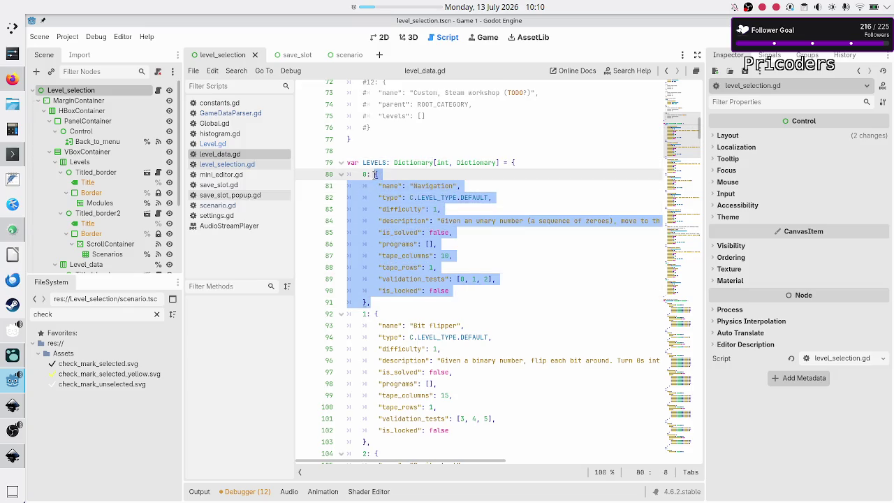
mouse_move(494, 279)
left_mouse_down()
mouse_move(451, 276)
mouse_move(458, 279)
left_mouse_up()
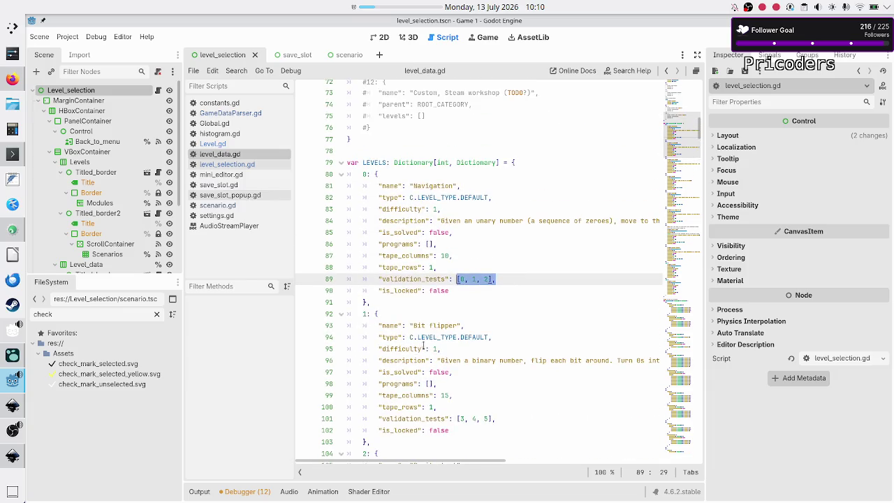
scroll(423, 345, "down", 20)
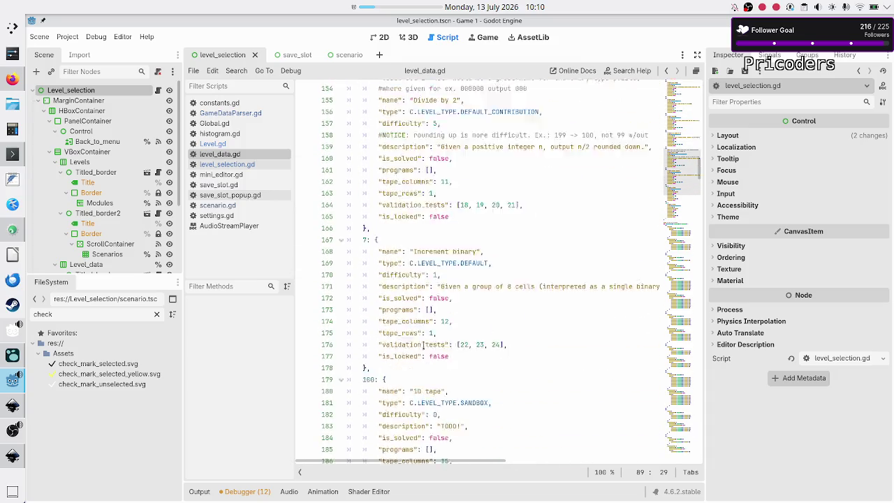
scroll(423, 345, "down", 17)
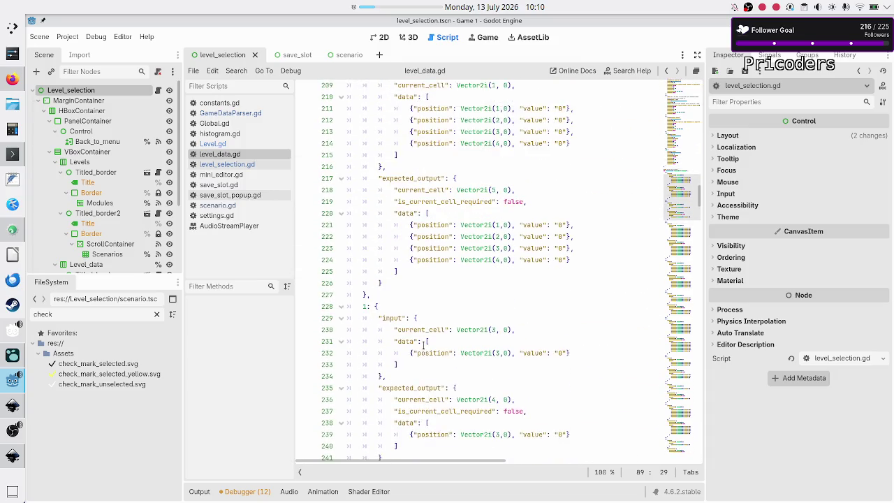
scroll(423, 345, "up", 3)
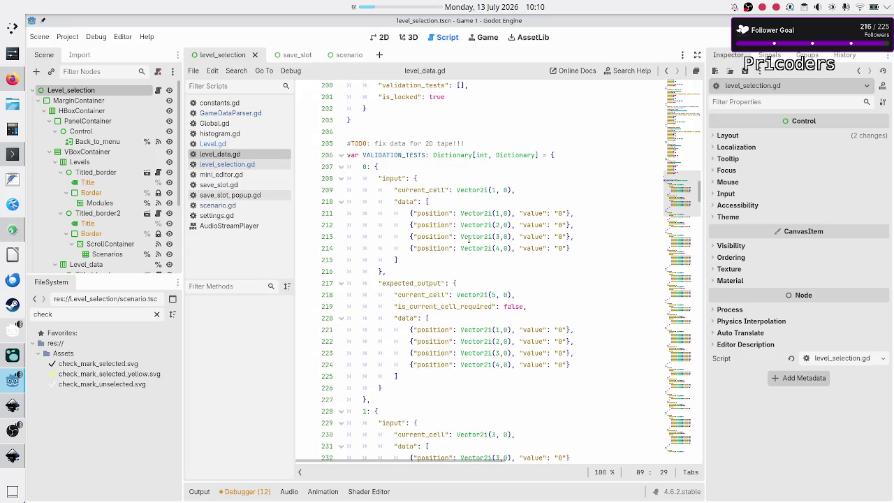
left_click_drag(578, 210, 410, 213)
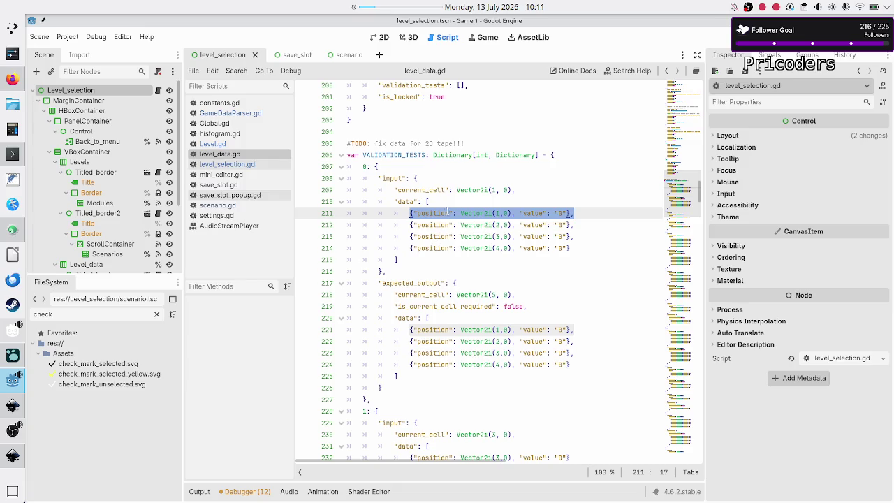
left_click(378, 167)
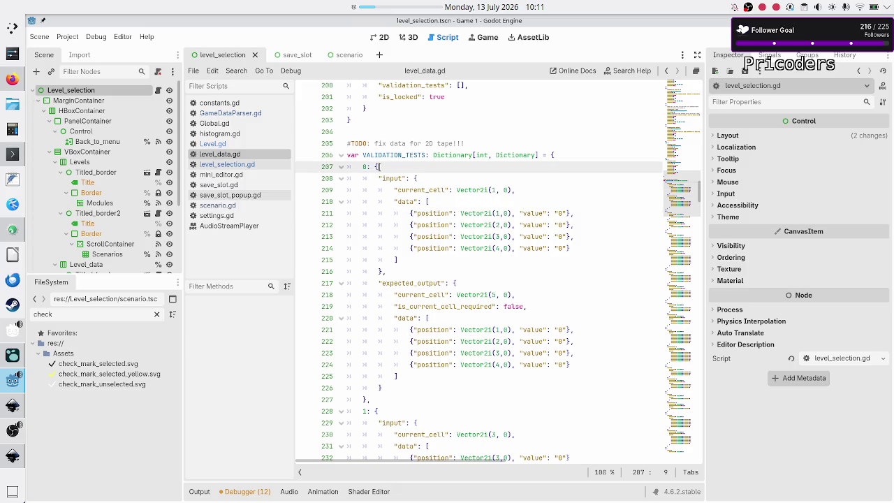
left_click(422, 178)
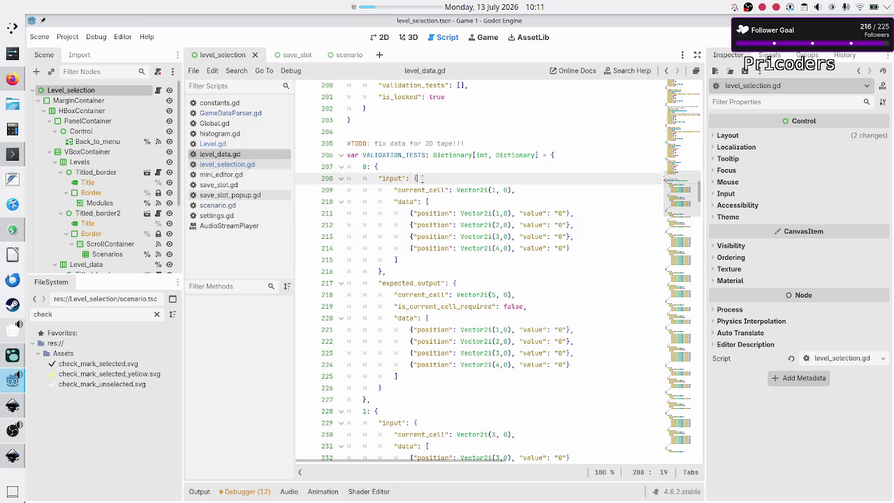
left_click_drag(410, 213, 508, 213)
left_click(508, 213)
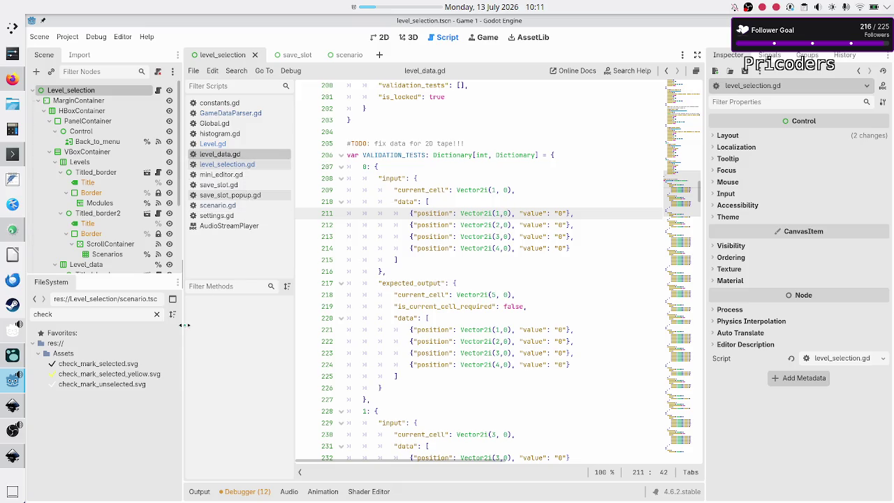
double_click(99, 314)
Filter FileSystem by 'lexe', open Interpreter/Lexer.gd, and inspect get_tokens' Dictionary[String, Array] return type.
key("BackSpace")
type("lexe")
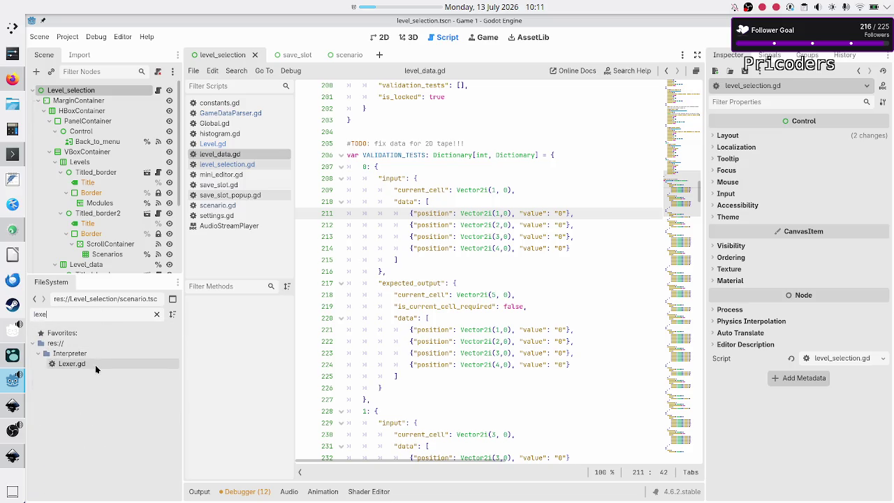
double_click(95, 365)
scroll(596, 247, "up", 20)
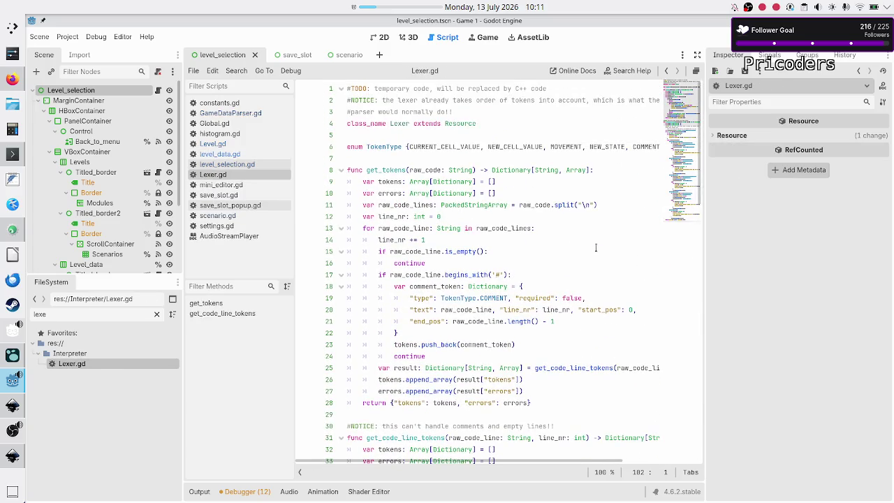
left_click_drag(491, 170, 590, 170)
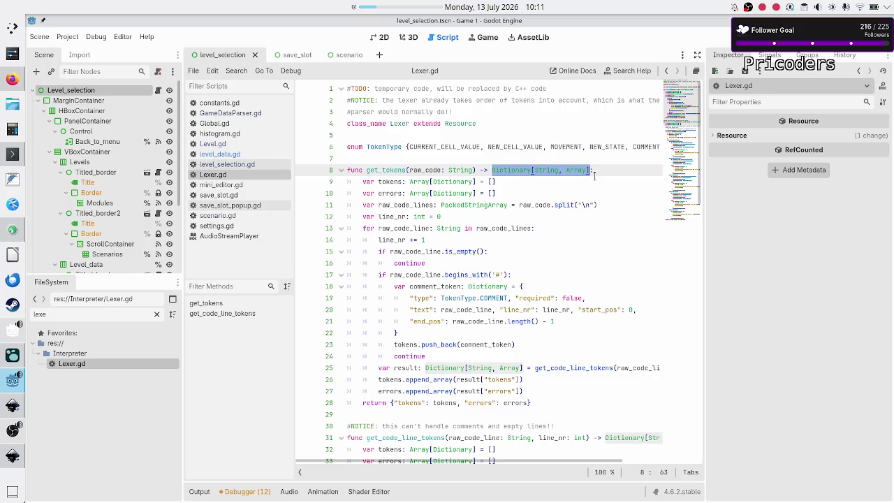
left_click(594, 172)
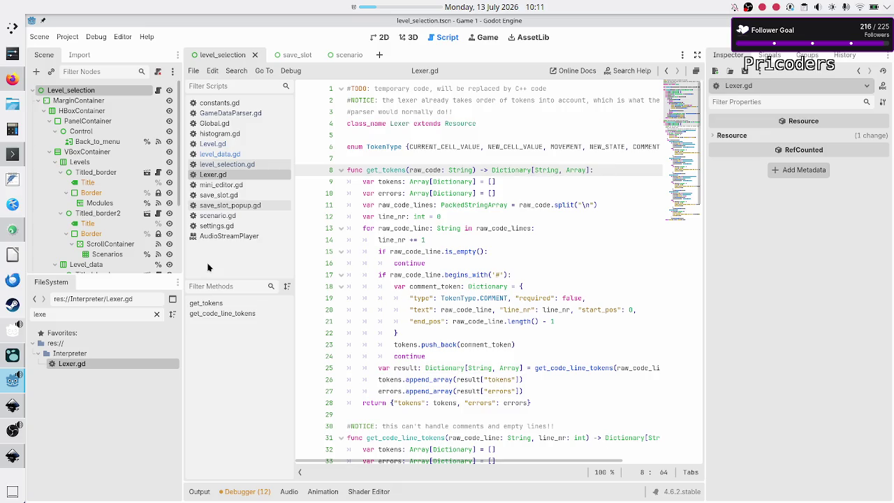
double_click(393, 172)
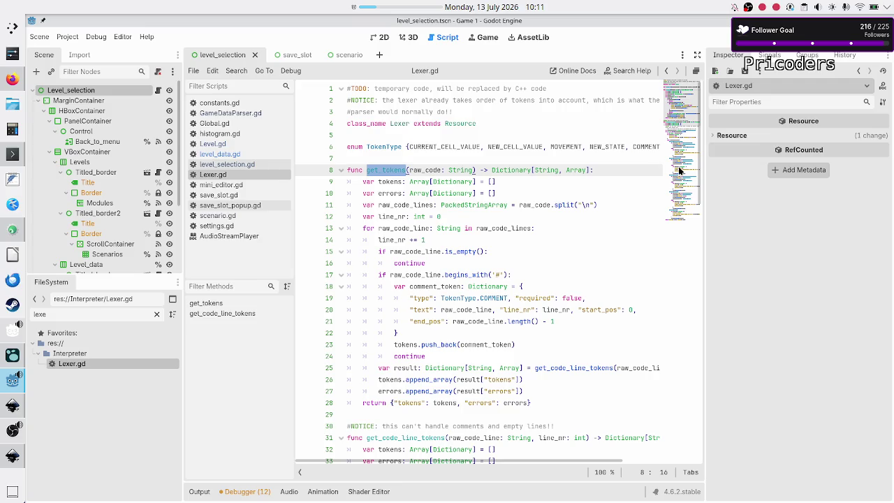
left_click(612, 170)
type("Arr")
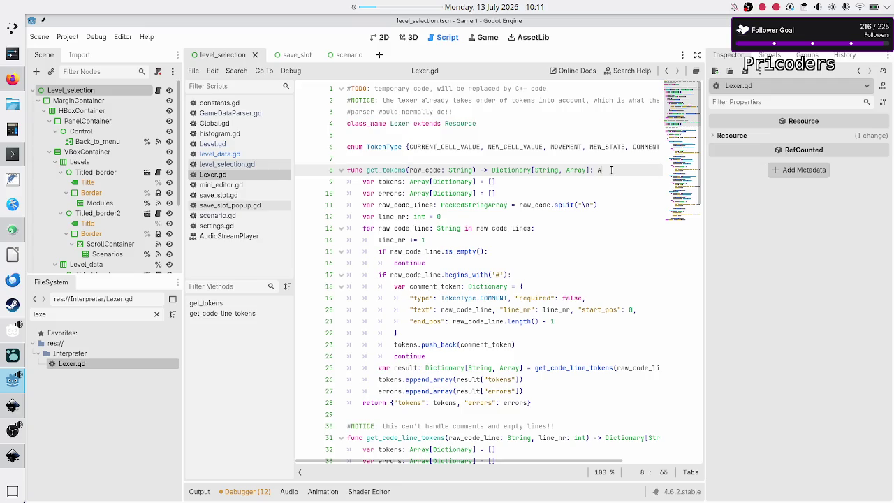
type("ay")
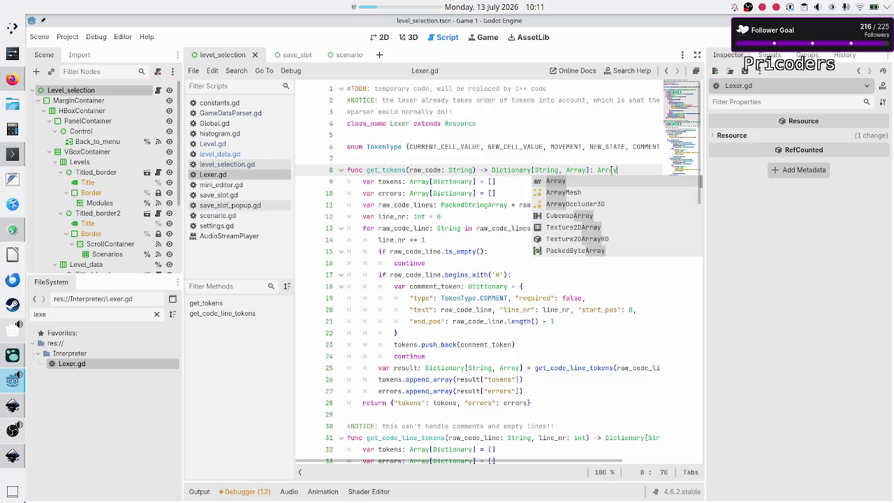
type("[Token")
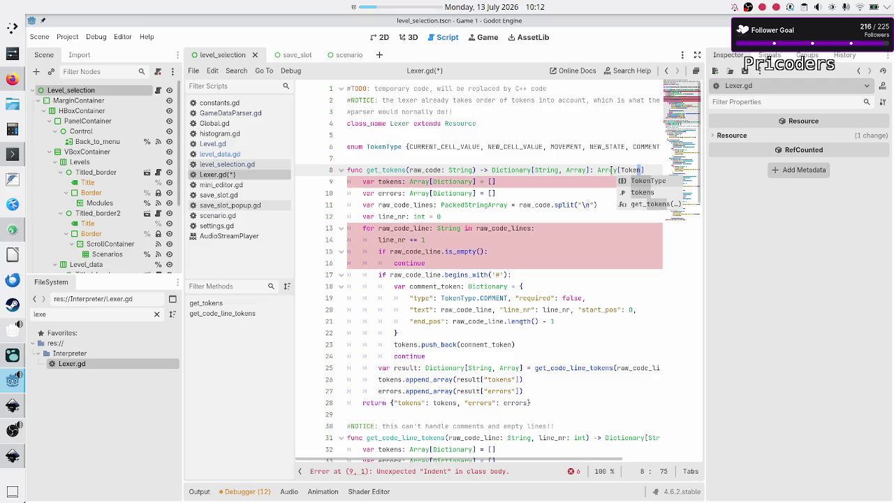
type("]")
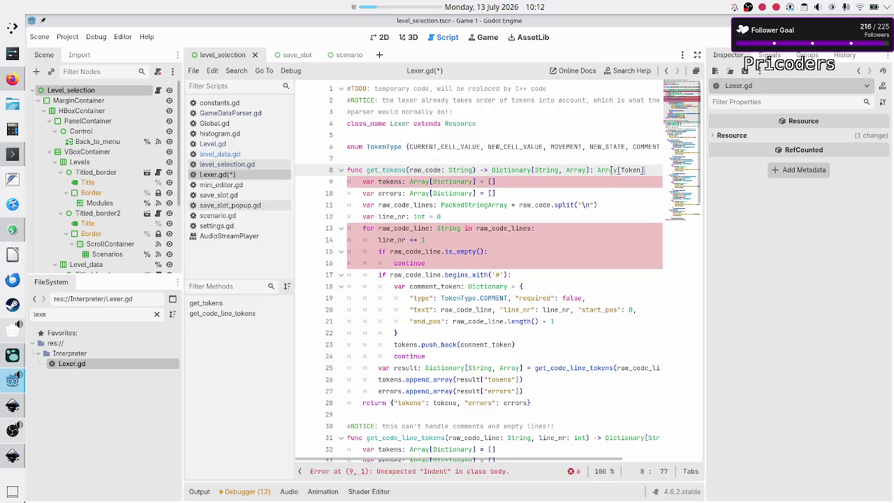
key("Left")
key("shift+Left")
key("shift+Left")
key("shift+Left")
key("Right")
key("shift+Right")
key("shift+Right")
left_click(650, 172)
left_click_drag(492, 168, 589, 170)
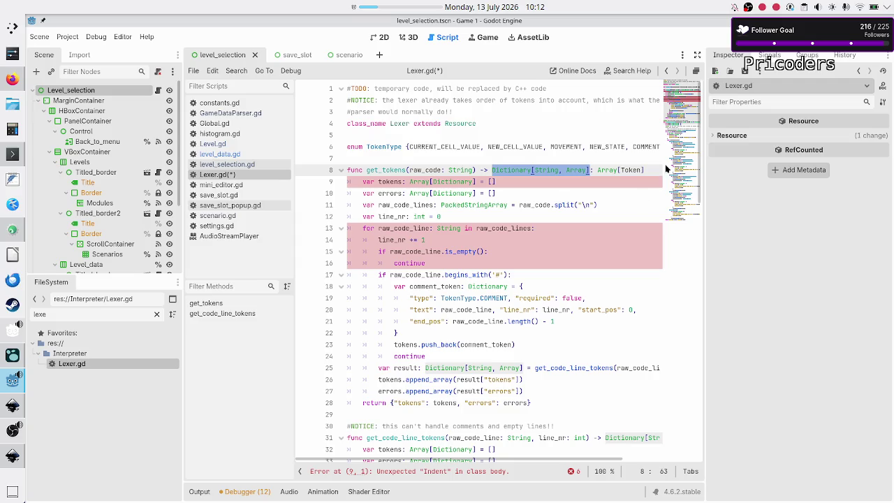
left_click(650, 170)
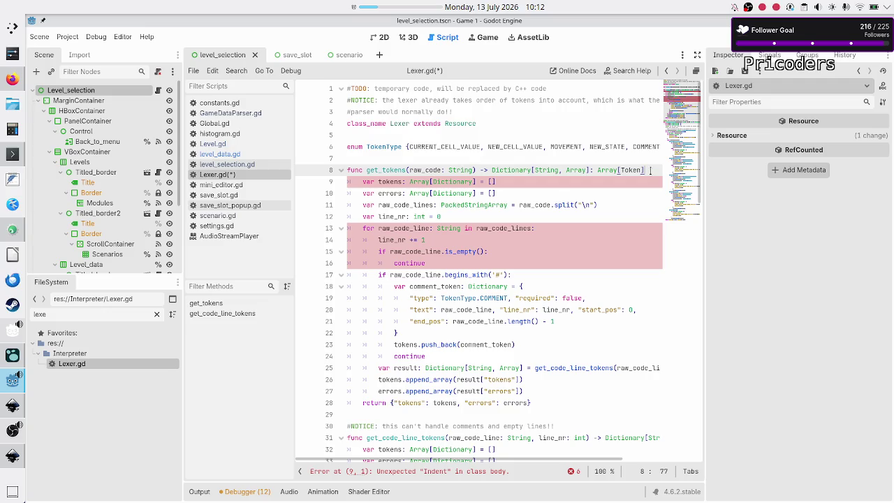
key("BackSpace")
key("BackSpace")
key("BackSpace")
key("BackSpace")
key("BackSpace")
key("Left")
key("Left")
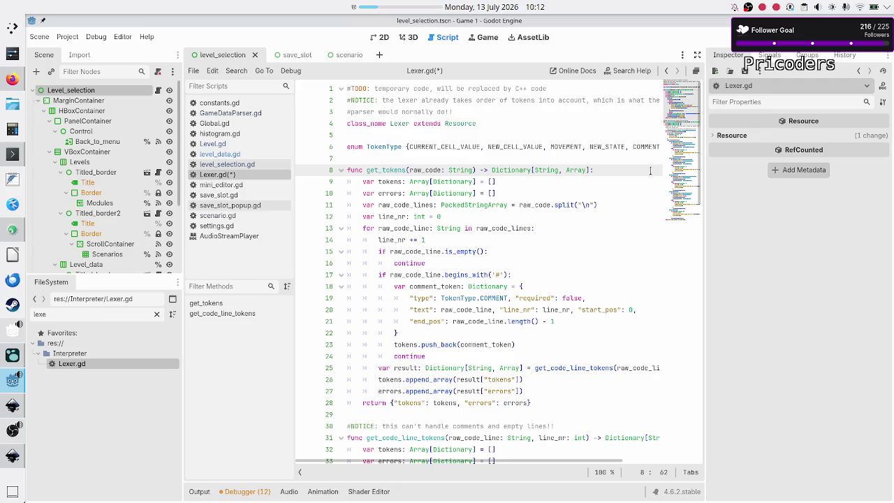
Move the cursor to empty line 7, save Lexer.gd, and go back to the Reddit thread.
key("shift+Left")
key("shift+Left")
key("shift+Left")
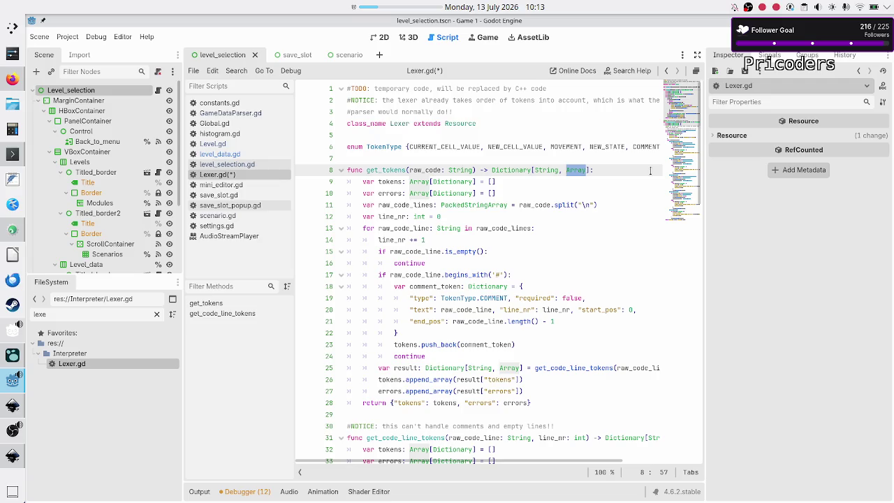
key("End")
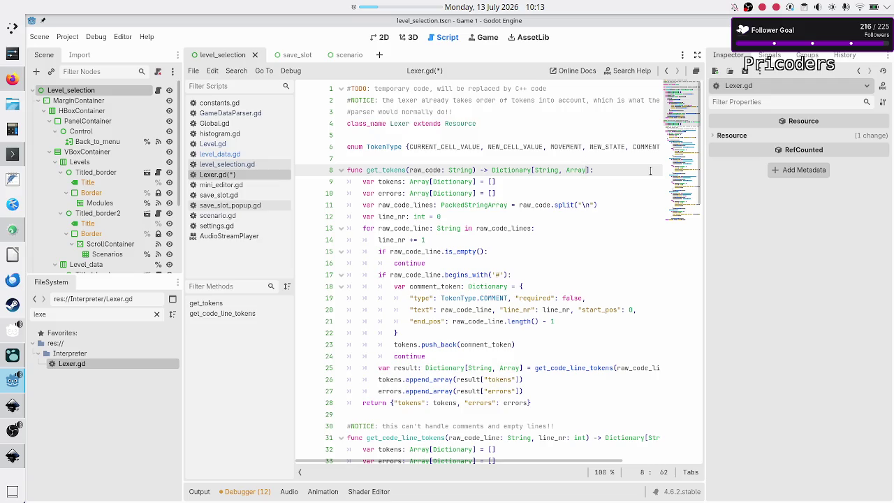
key("Right")
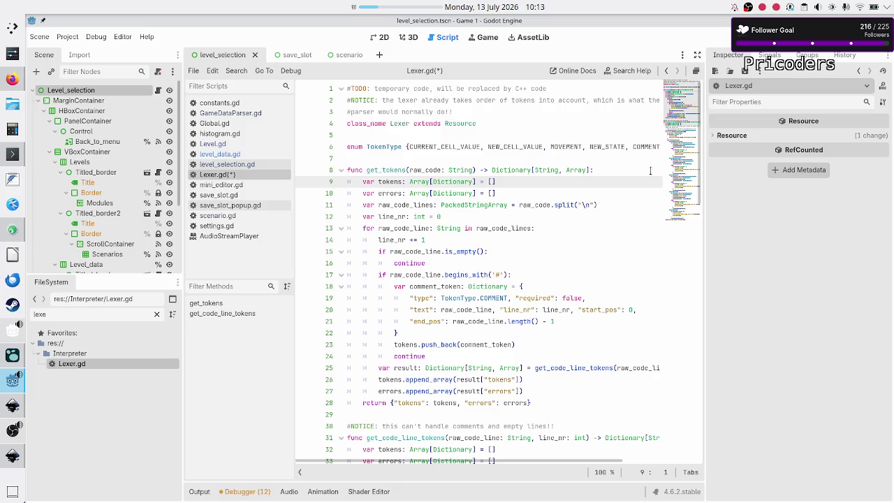
key("Up")
key("Up")
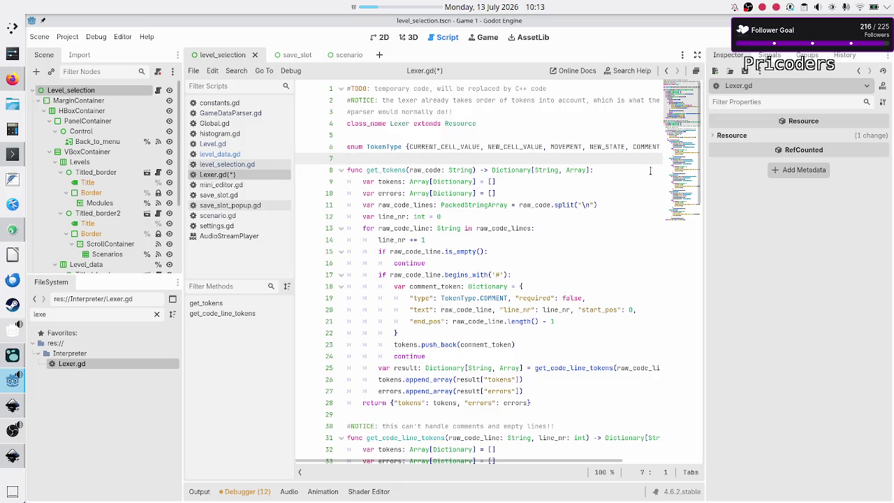
key("ctrl+s")
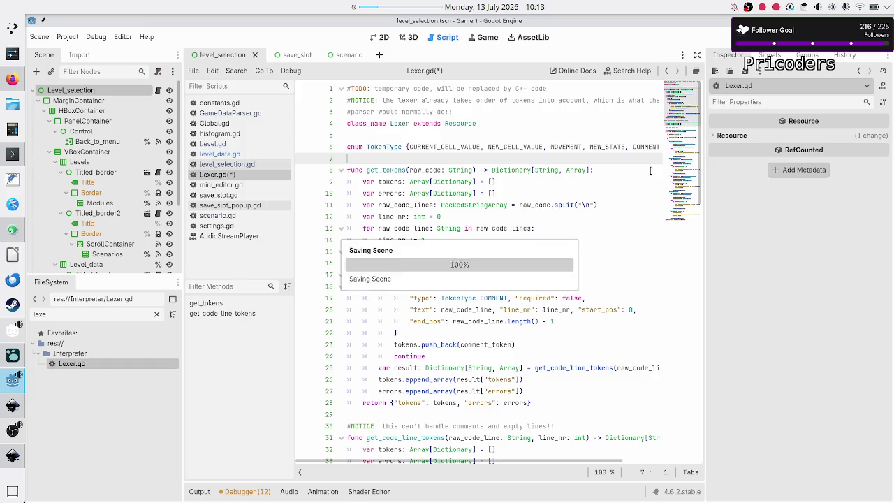
key("alt+Tab")
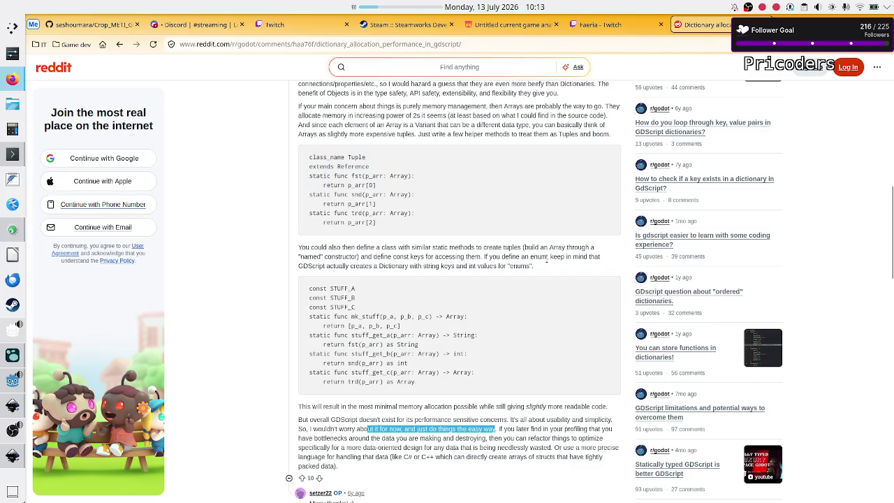
Scroll back up through the Tuple/STUFF helper reply, then return to Godot with Lexer.gd showing.
scroll(547, 258, "up", 1)
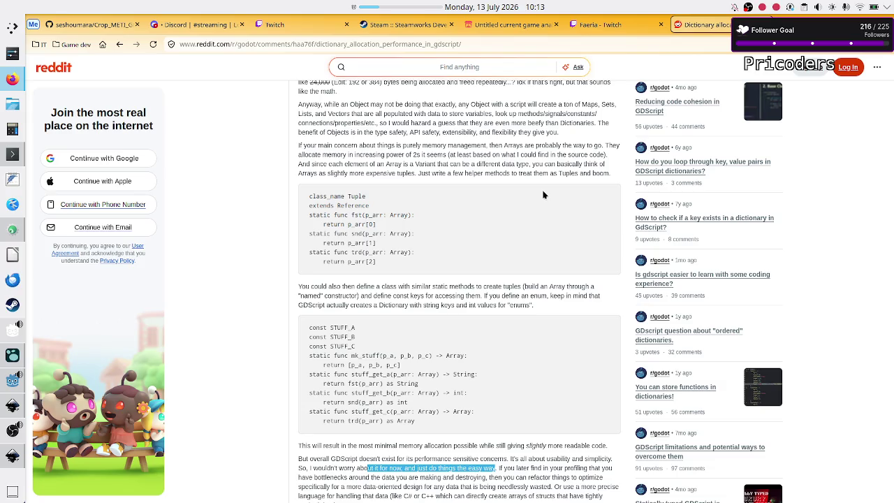
left_click(10, 382)
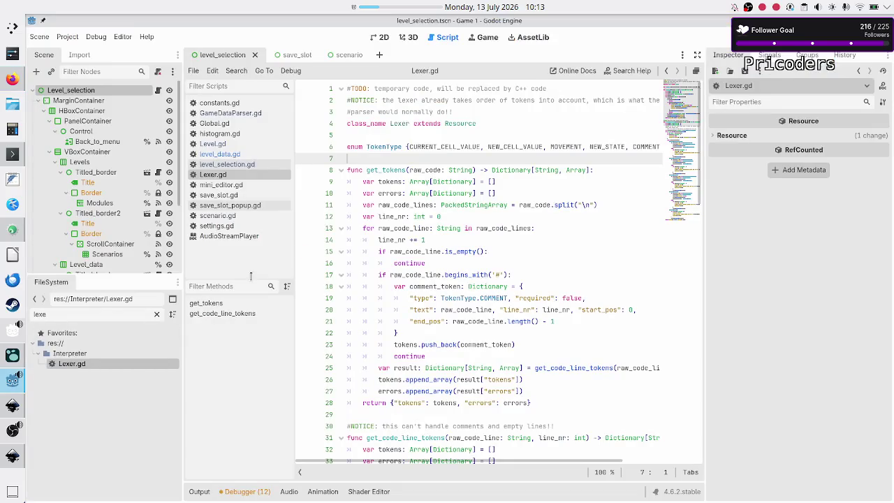
Review get_tokens' name, raw_code parameter and return type in Lexer.gd, then open GameDataParser.gd.
double_click(399, 169)
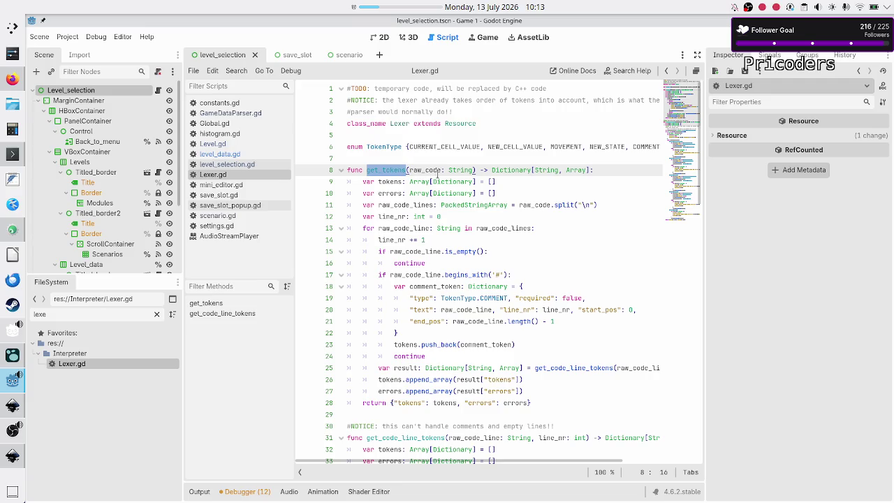
double_click(428, 170)
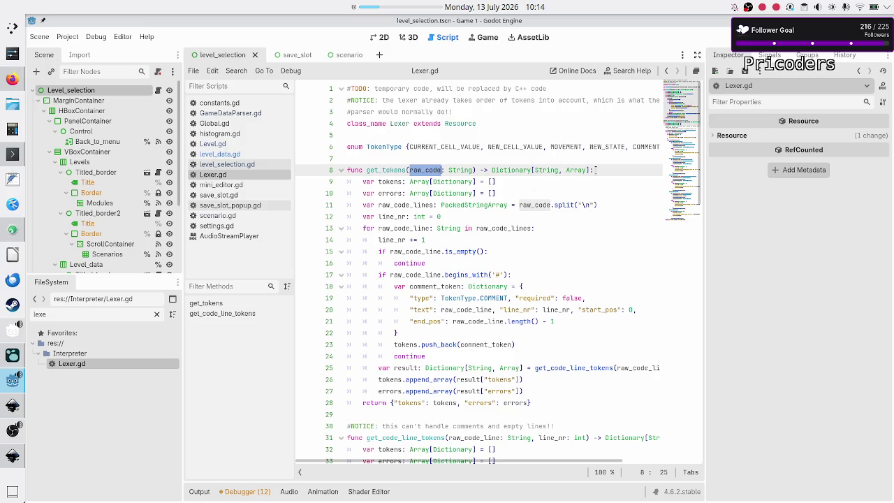
left_click_drag(596, 170, 492, 170)
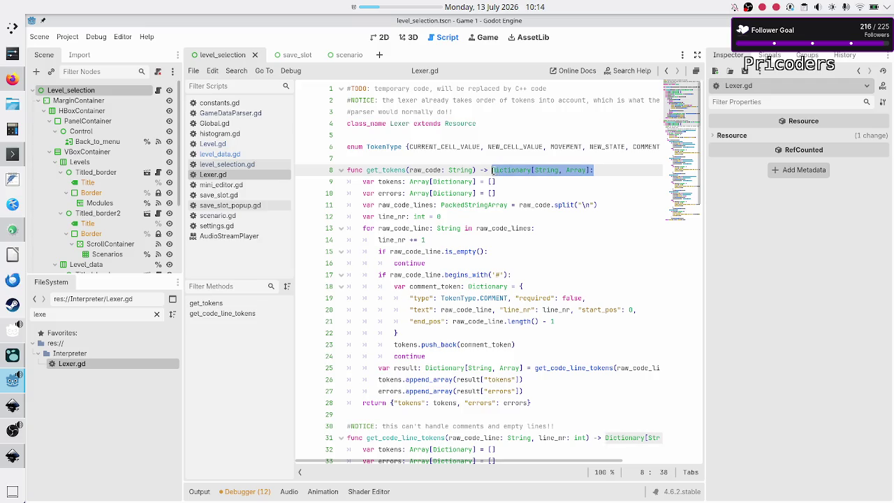
mouse_move(492, 170)
scroll(515, 239, "down", 4)
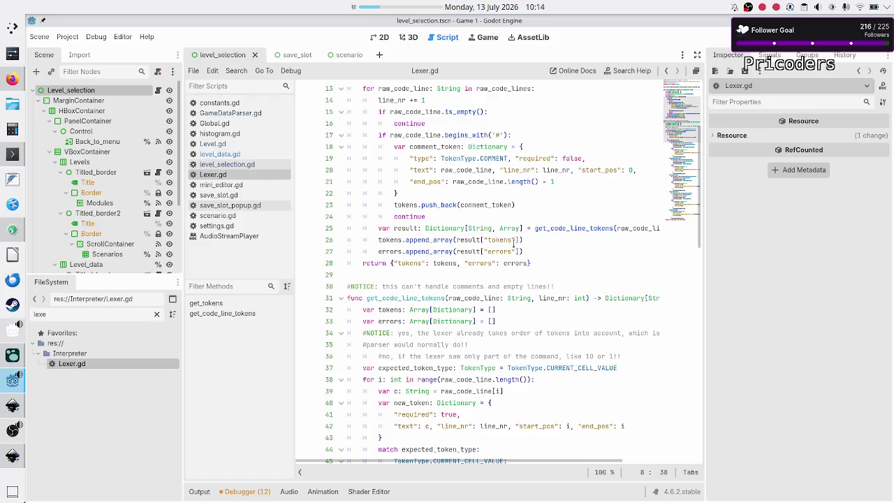
scroll(515, 240, "down", 3)
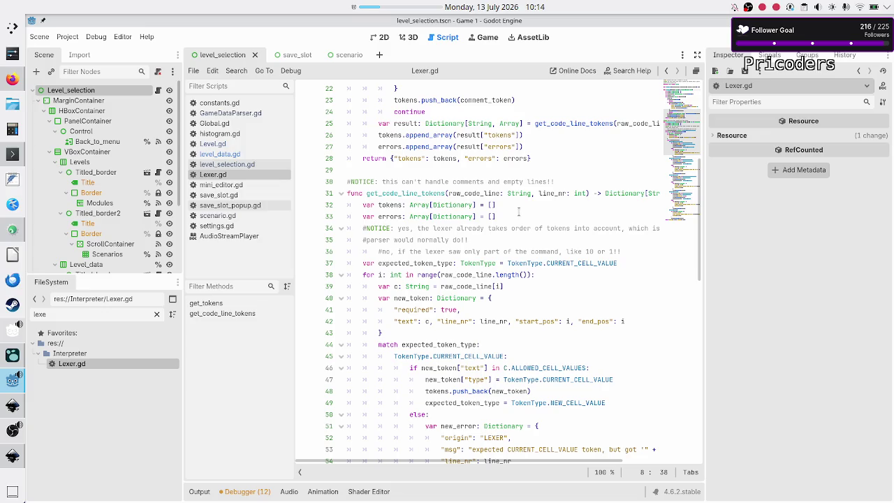
left_click(235, 113)
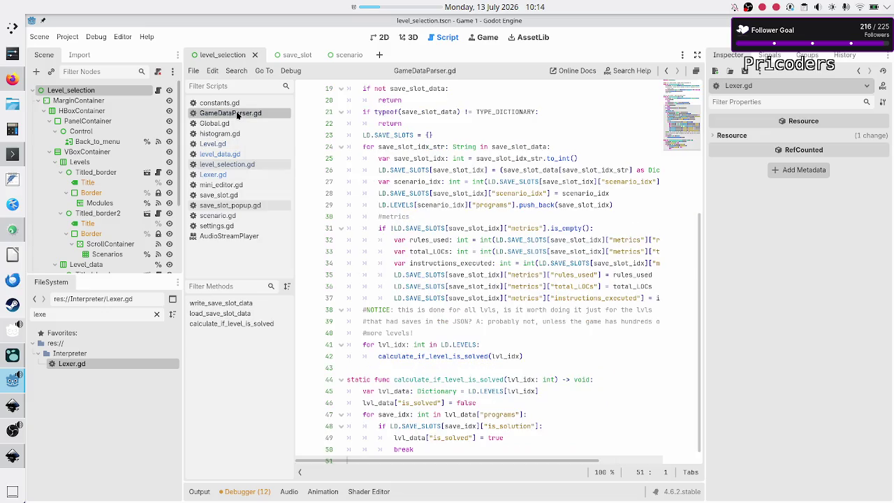
Look over the load_save_slot_data function name in GameDataParser.gd.
scroll(399, 241, "up", 6)
left_click(406, 229)
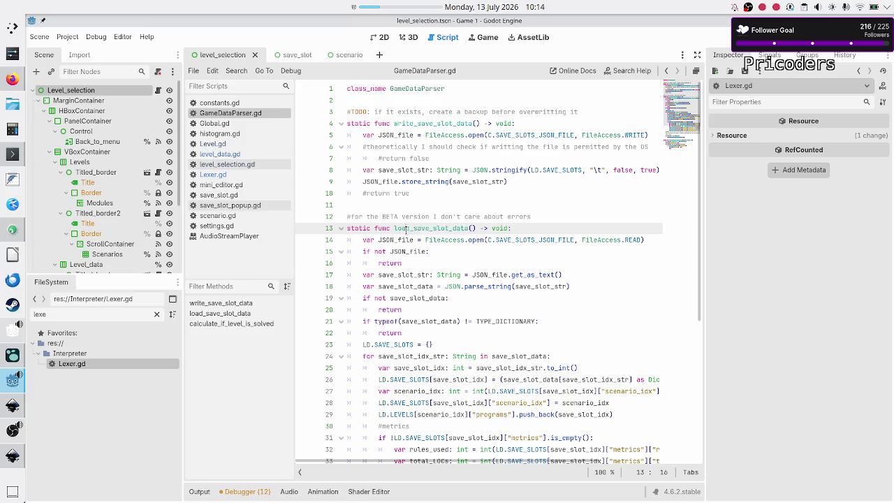
double_click(405, 229)
scroll(440, 286, "down", 5)
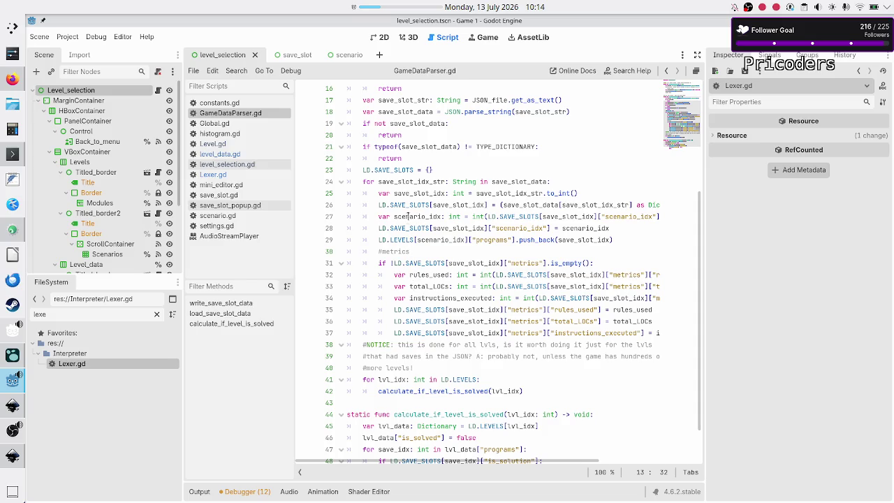
Add '#TODO: create a ton of class obj from the JSON/dict data' in the level loop, then switch to Logseq.
left_click(442, 365)
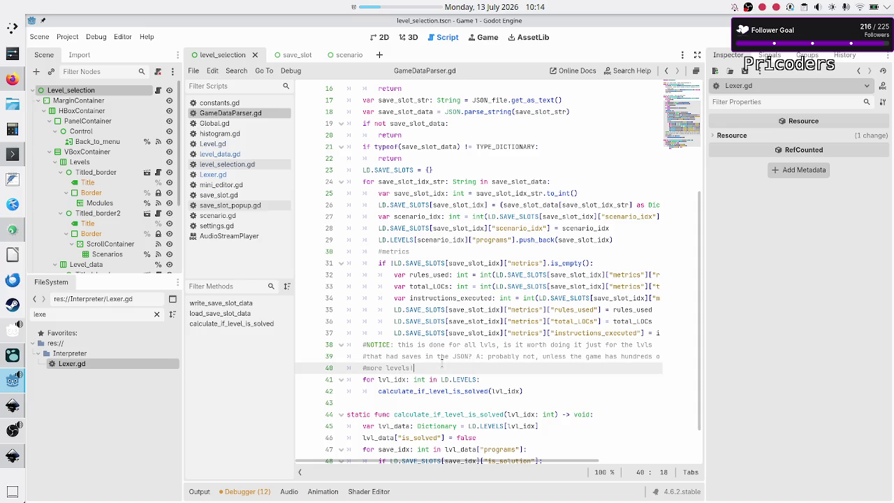
key("Down")
key("Down")
key("End")
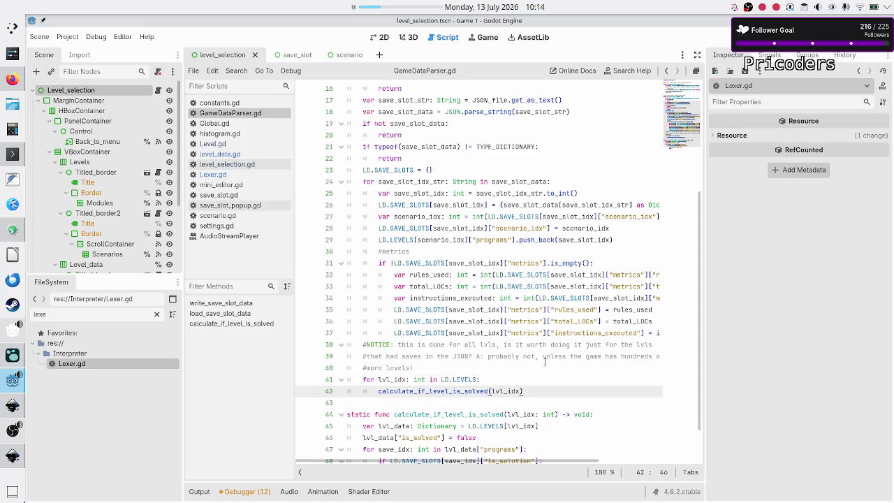
key("Return")
type("#TODO: ")
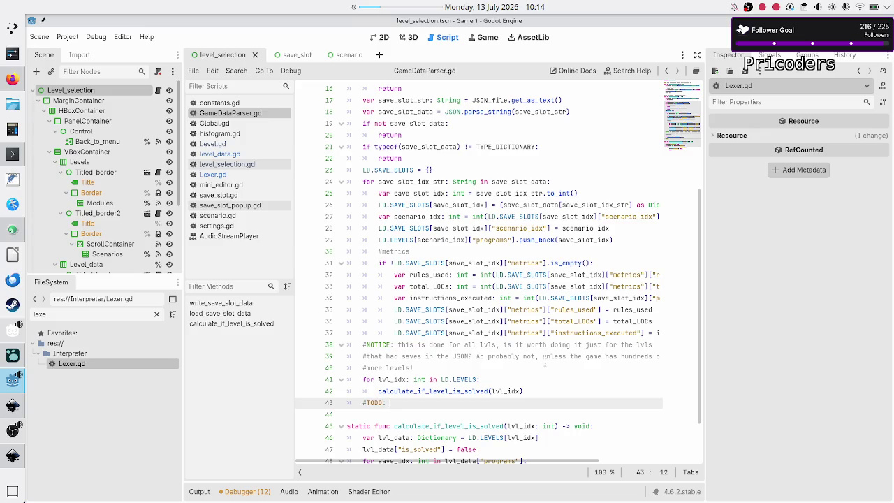
type("create a ")
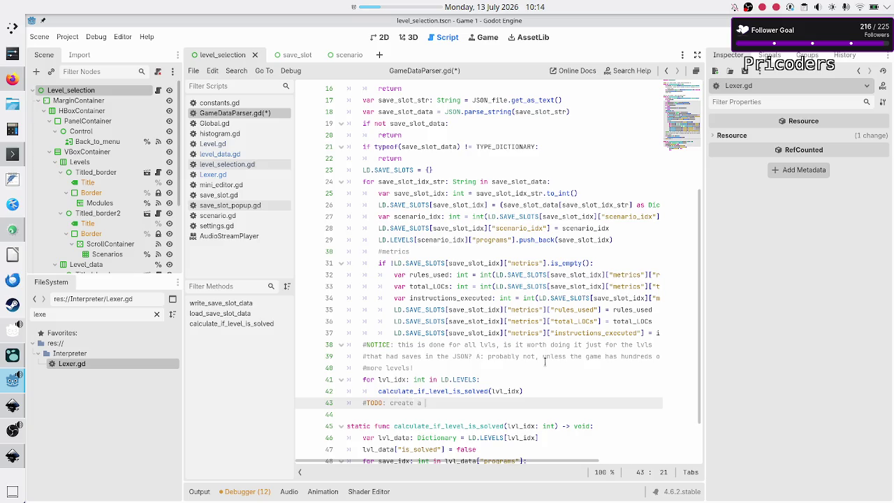
type("ton of class ")
type("obj from the ")
type("JSON/dic")
type("t data")
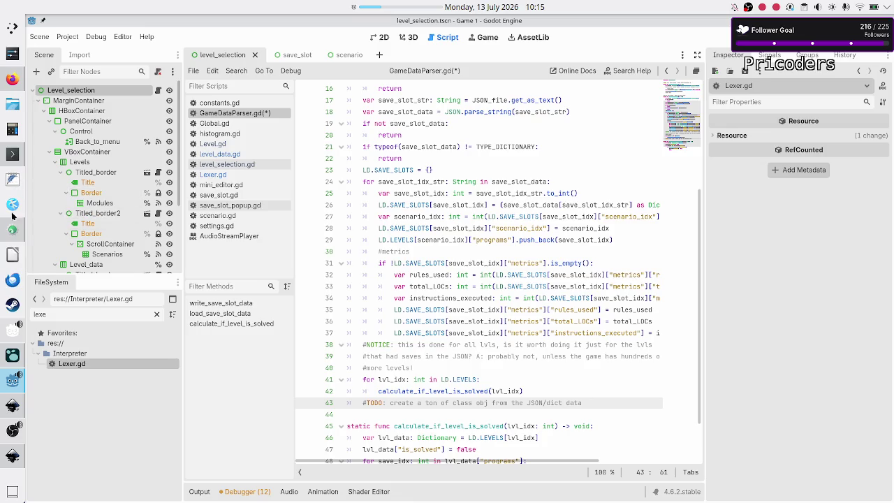
left_click(12, 354)
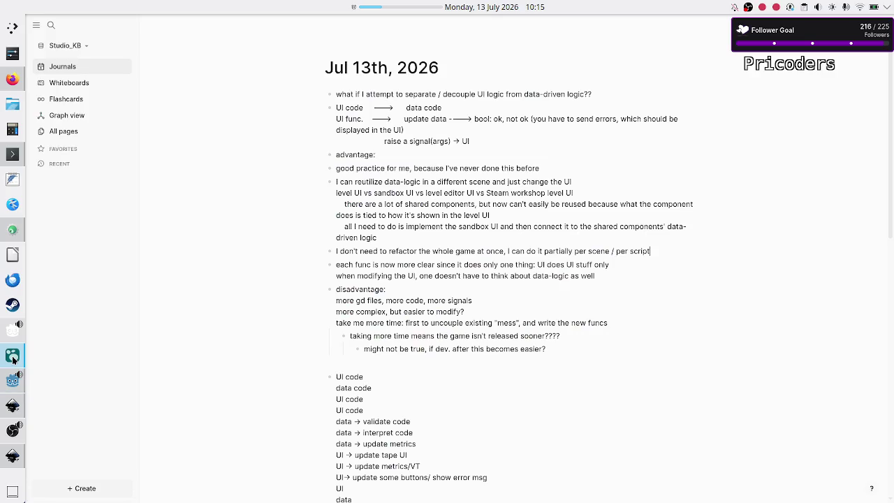
Put the caret in the UI/data list block below the second data line.
scroll(339, 382, "down", 5)
scroll(354, 257, "up", 3)
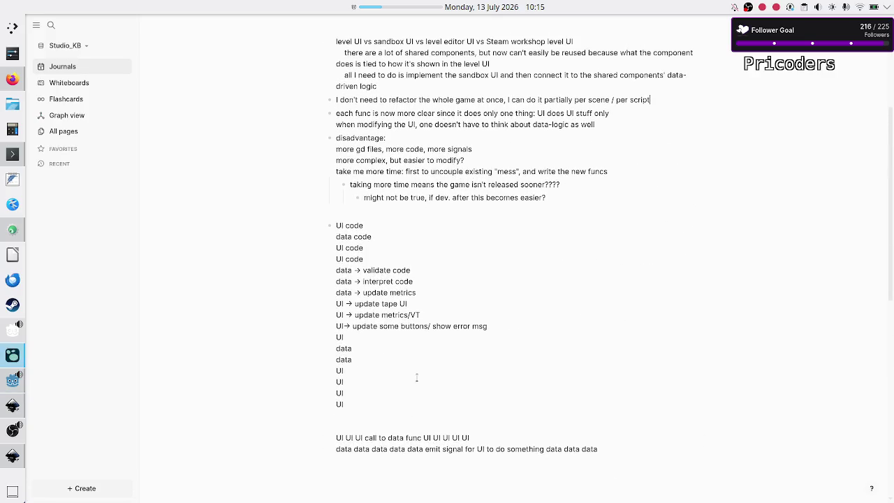
mouse_move(335, 225)
left_mouse_down()
mouse_move(379, 238)
mouse_move(392, 281)
mouse_move(368, 364)
left_mouse_up()
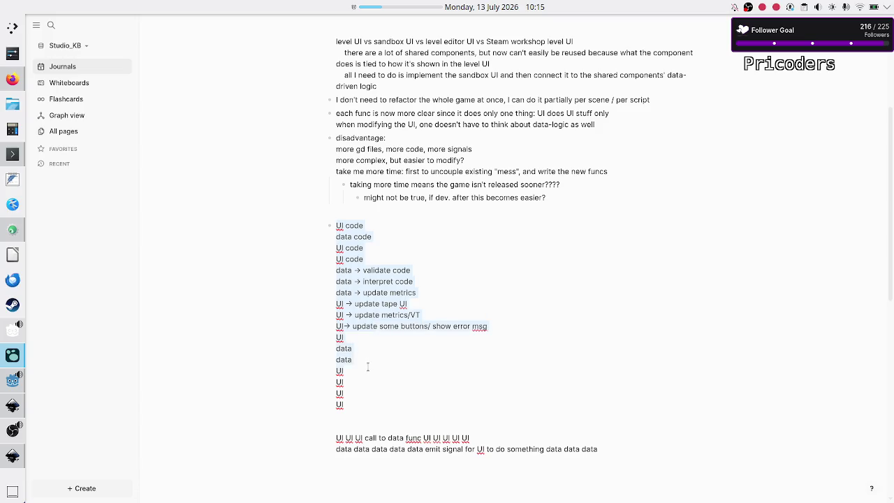
left_click(368, 366)
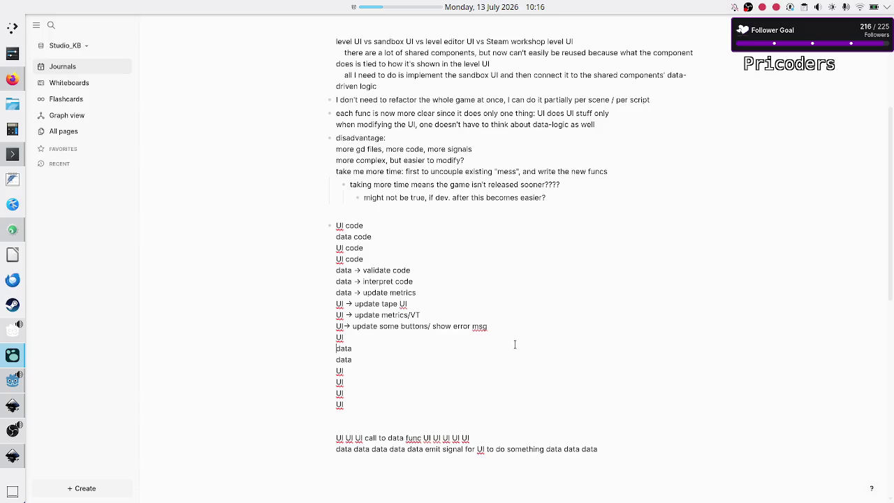
Split the trailing UI lines off into their own bullet block.
key("shift+Down")
key("shift+Down")
key("Left")
key("shift+Down")
key("shift+Down")
key("Left")
key("shift+Down")
key("shift+Down")
key("shift+Up")
key("Right")
key("Return")
key("Up")
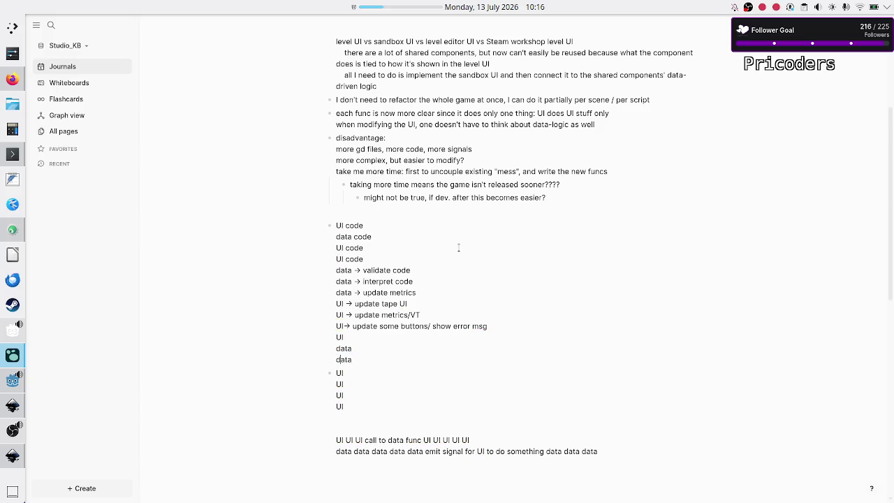
Add two new 'data' bullets below the second data line.
key("Return")
type("data")
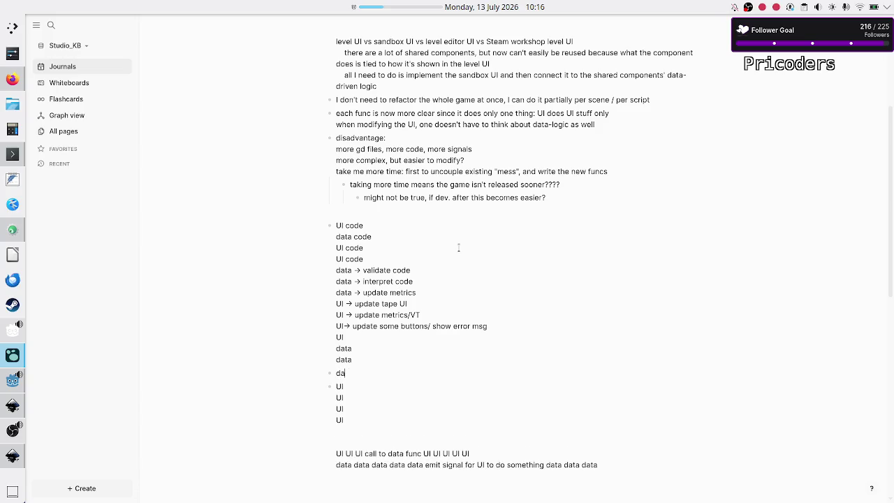
key("Return")
type("data")
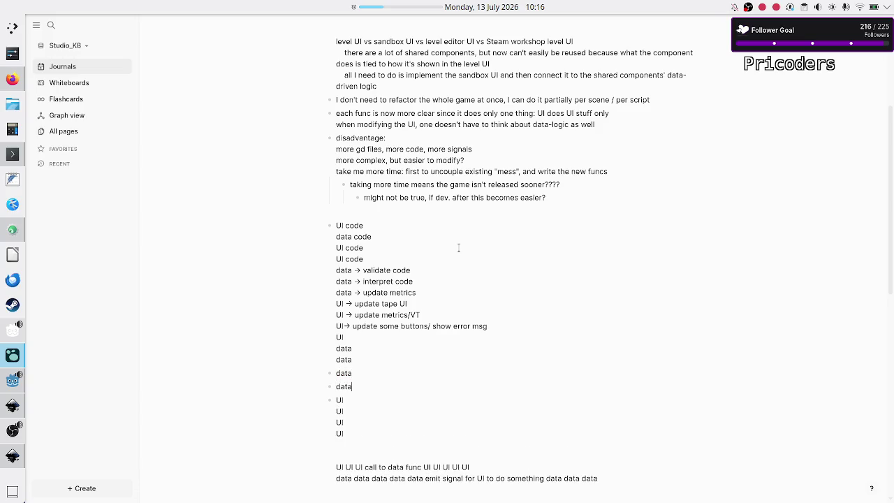
Insert a 'Class.do something()' bullet right after the UI line.
key("Up")
key("Return")
key("Return")
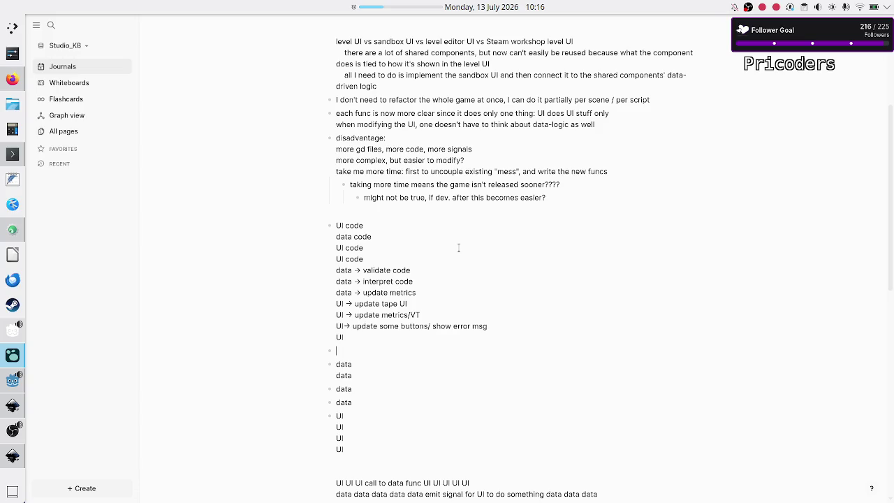
type("Class.")
type("do ")
type("something(")
type(")")
key("shift+Down")
key("shift+Down")
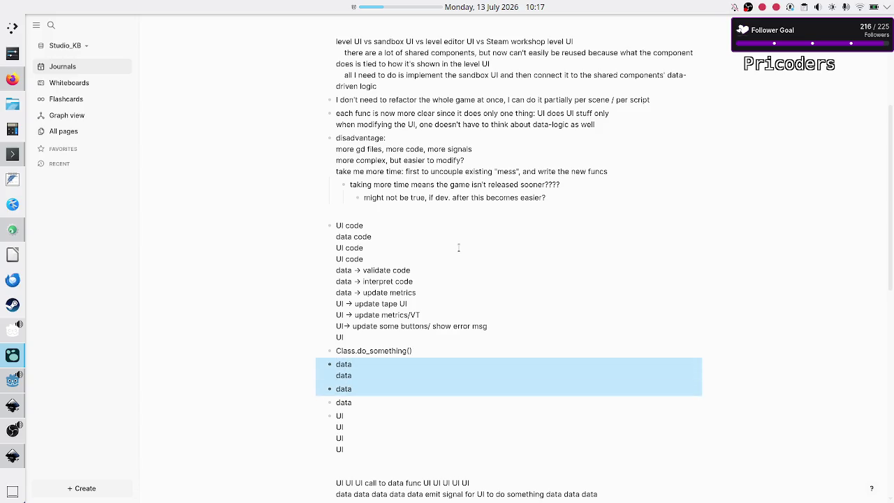
key("shift+Down")
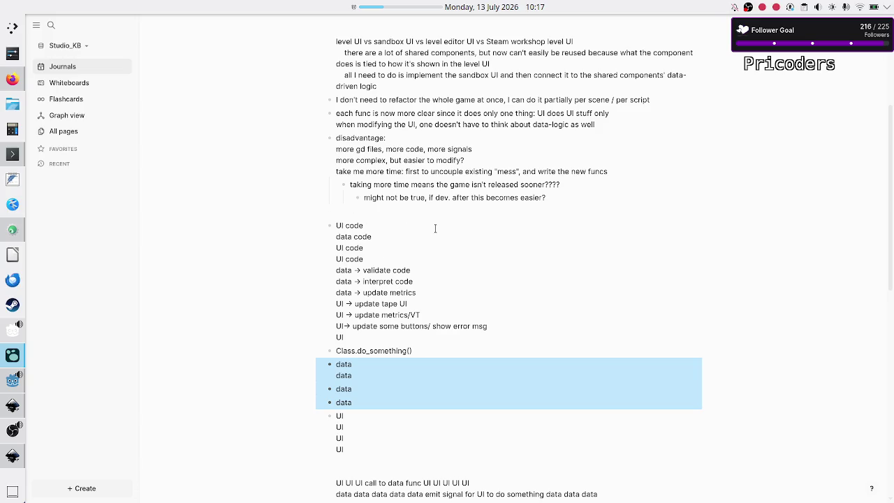
double_click(345, 353)
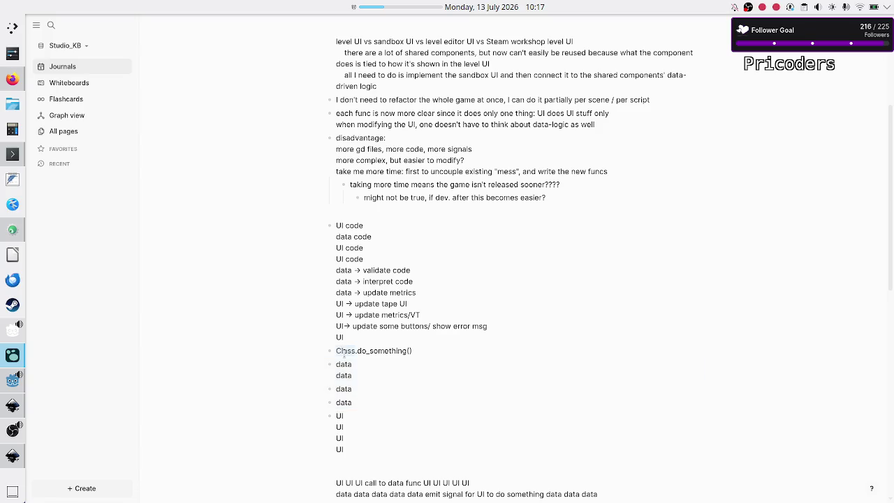
key("shift+End")
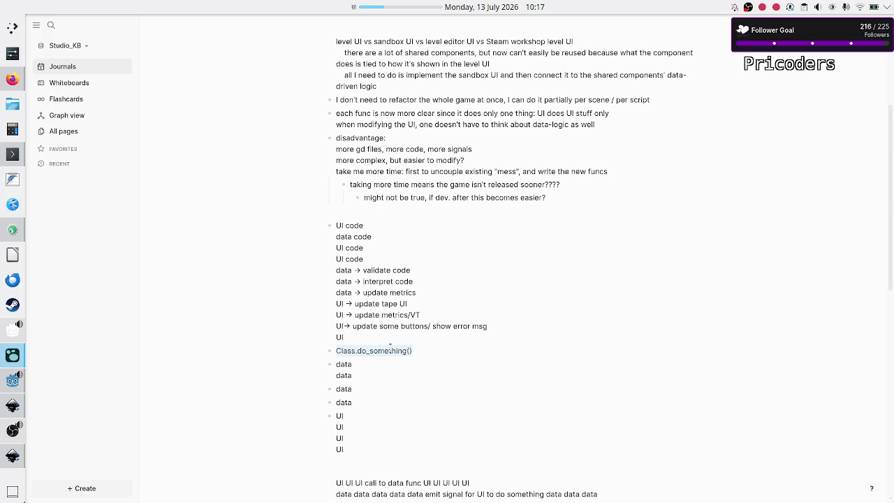
scroll(449, 258, "up", 2)
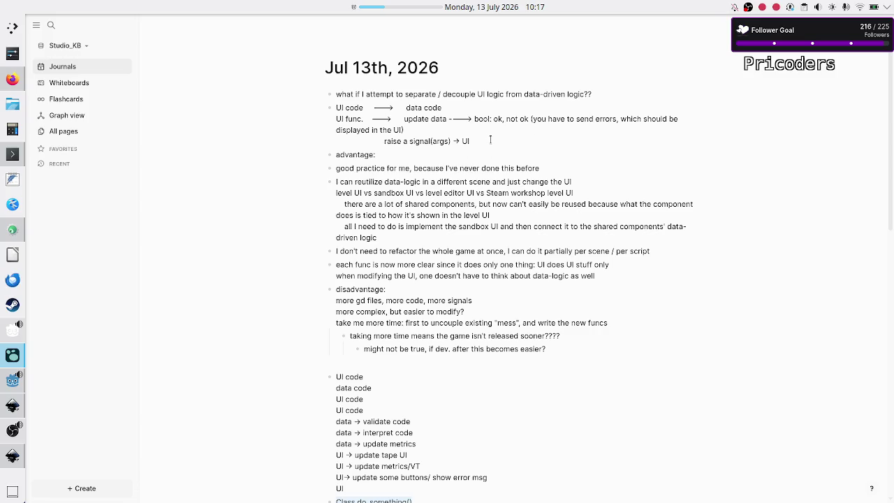
Add a top bullet: 'Should I store data in plain dictionaries or specific classes?'.
left_click(604, 94)
key("Home")
key("Return")
key("Return")
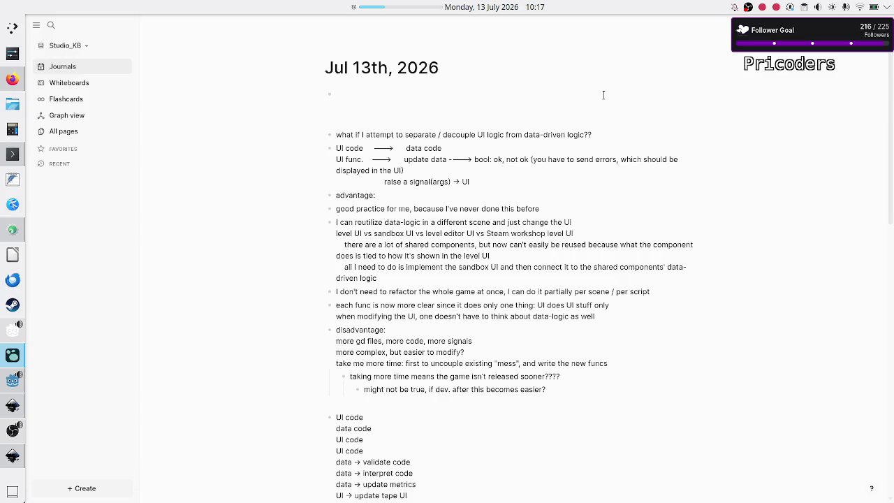
type("s")
key("BackSpace")
key("BackSpace")
type("Should I st")
type("ore data in a")
key("BackSpace")
type("plain")
type(" dictionarie")
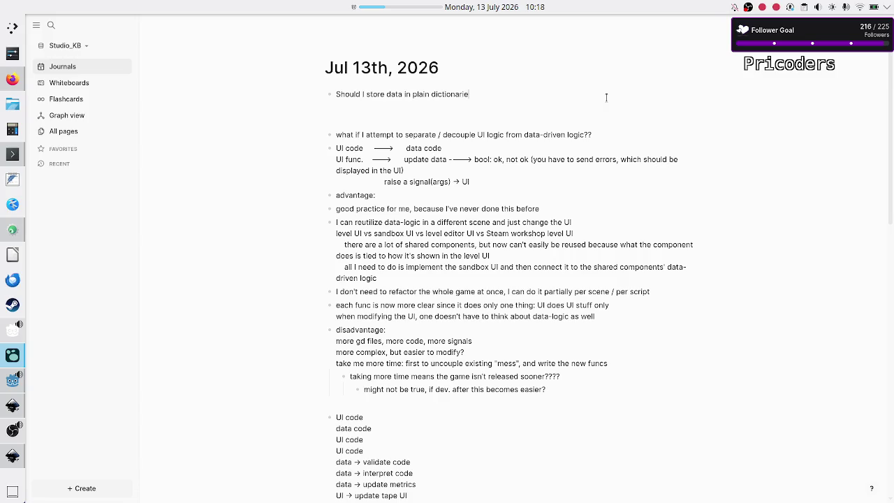
type("s or specific class")
type("es")
type("?")
Add an 'advantages:' bullet with a nested bullet beneath it.
key("Return")
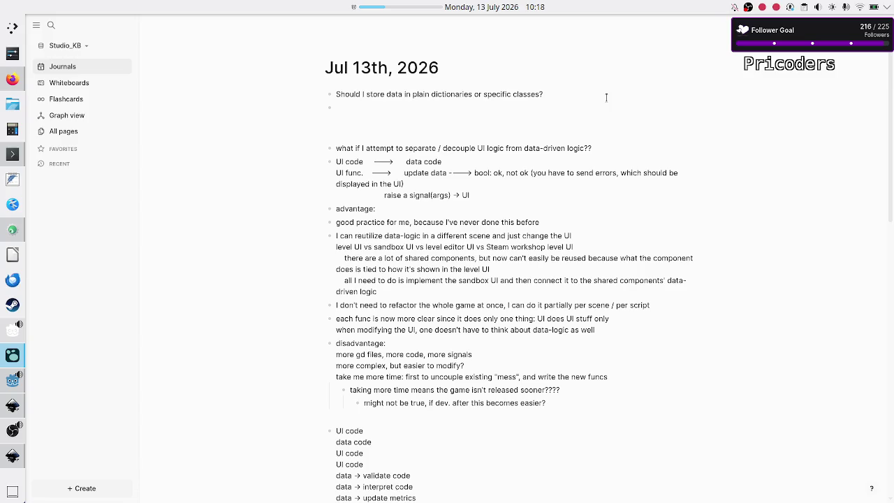
type("advantage:")
key("Return")
key("Left")
key("Left")
type("s")
key("Down")
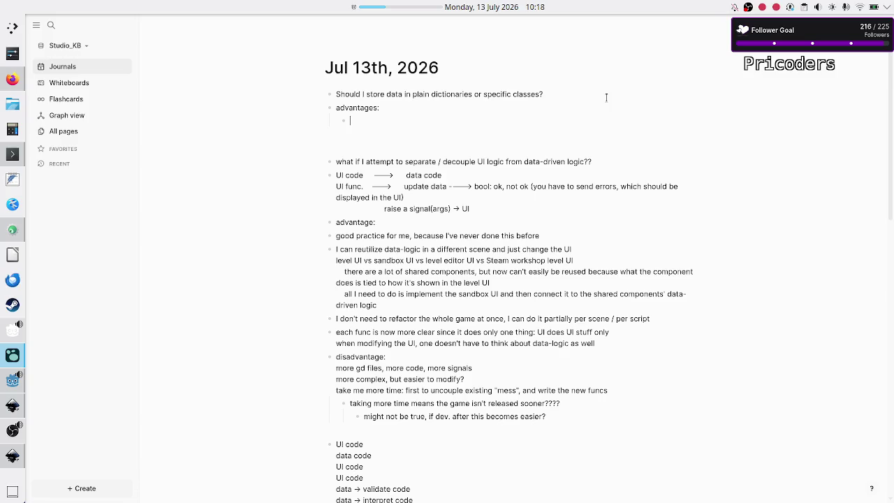
Note the first advantage: a class holds only its thing's data, while a single dict holds most game data.
type("the class ")
type("has only")
type(" data about i")
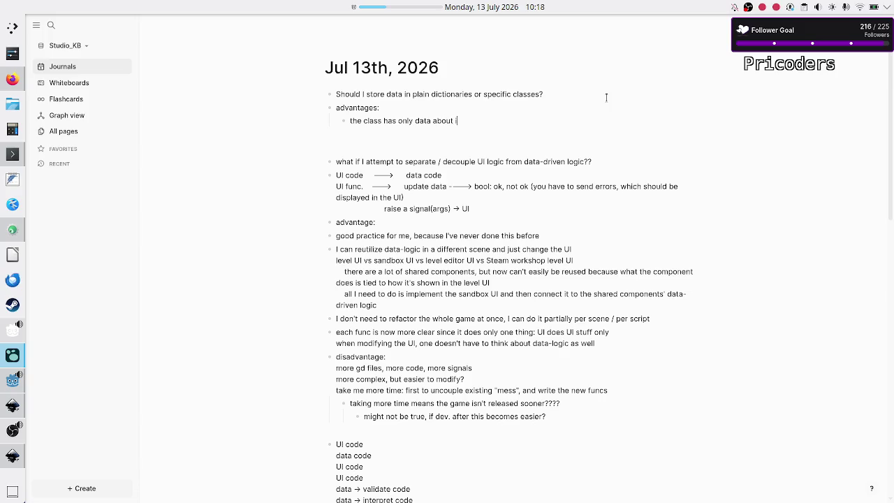
type("ts thing ")
type("(progr")
type("am) where")
type(" as")
key("BackSpace")
key("BackSpace")
key("BackSpace")
type("as t")
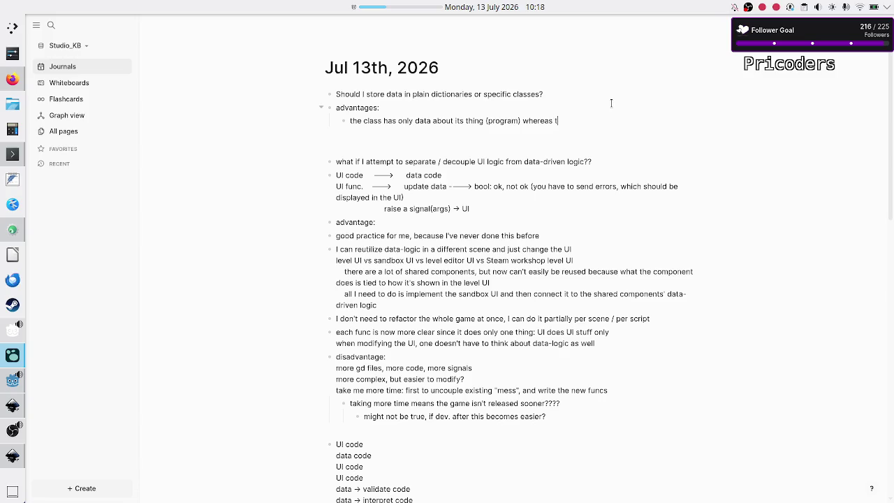
type("he dictionary")
key("BackSpace")
key("BackSpace")
key("BackSpace")
type("cou")
type("ld co")
type("ntain all ")
type("game data")
key("BackSpace")
key("BackSpace")
key("BackSpace")
type("most game data")
key("BackSpace")
key("BackSpace")
key("BackSpace")
type("a single")
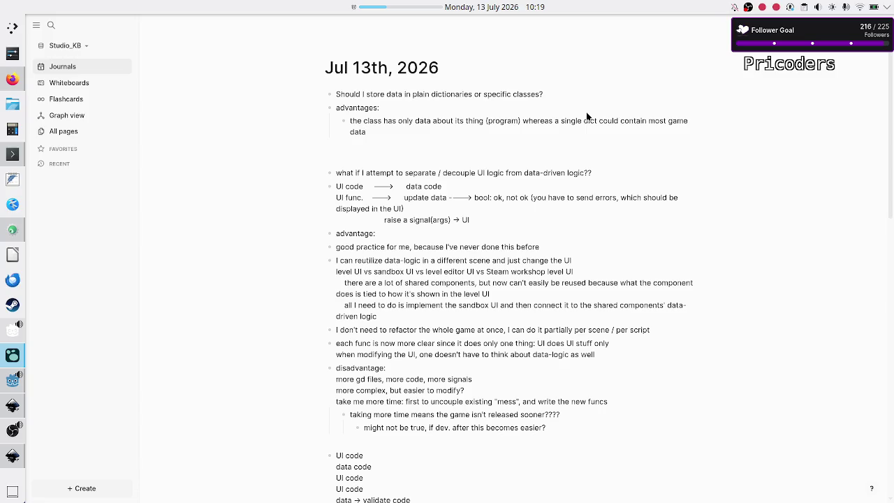
Add the advantage 'BETTER TYPE SYSTEM: Dictionary[String, Array] -> Array[Token]'.
key("Return")
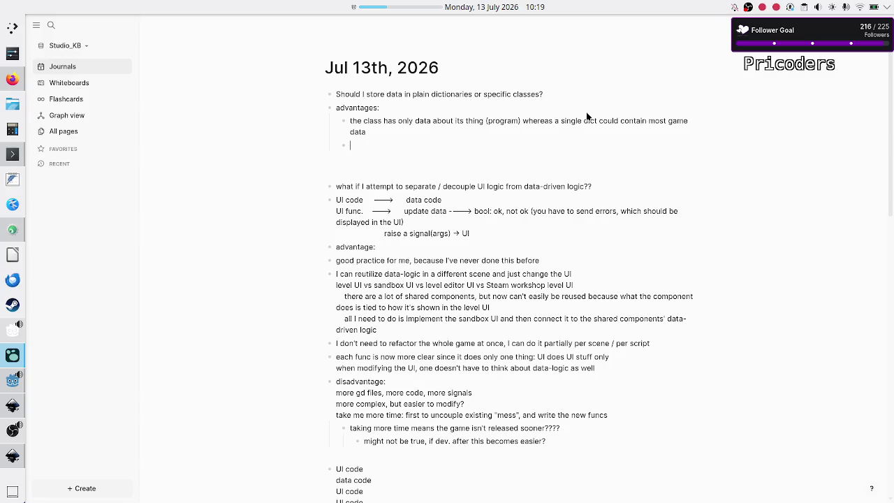
type("t")
type("type")
key("BackSpace")
key("BackSpace")
key("BackSpace")
type("BETTER ")
type("TYPE SYSTE")
type("M:")
type(" Diction")
type("ary")
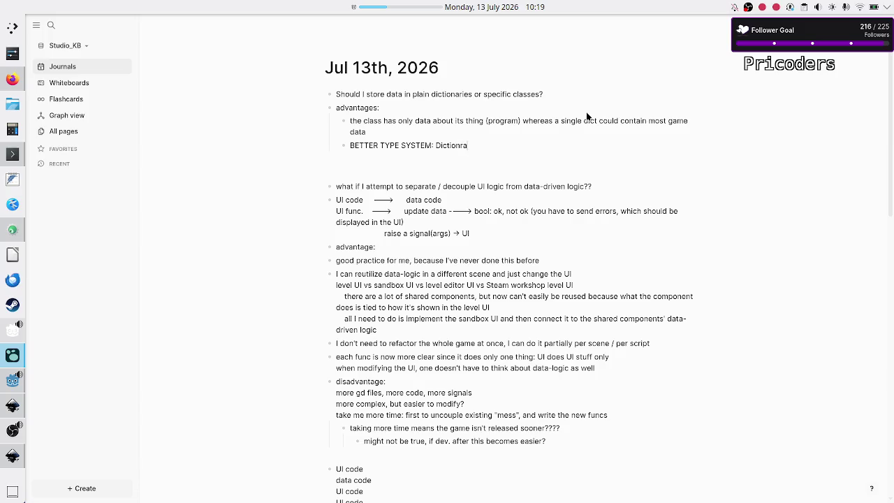
key("BackSpace")
key("BackSpace")
key("BackSpace")
type("ary")
type("[String, ")
type("Array]")
type(" -> Arra")
type("y[Toke")
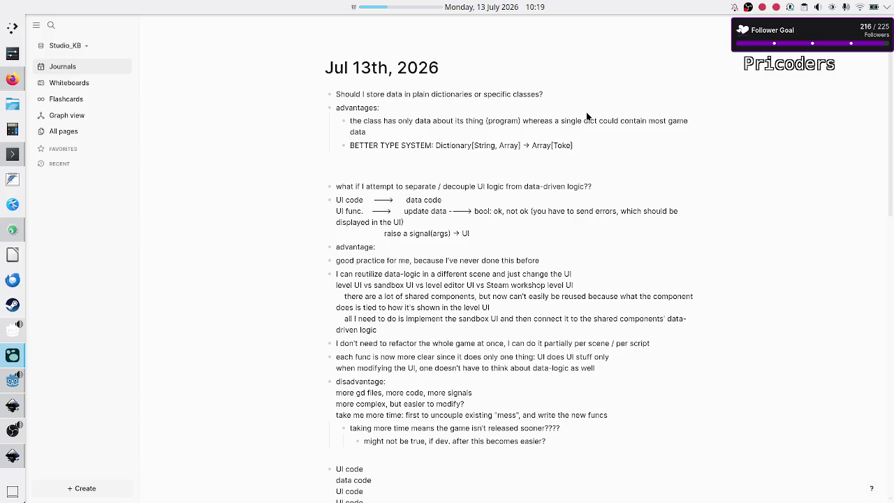
type("n")
key("shift+Left")
key("shift+Left")
key("shift+Left")
Start a top-level 'disadvantage:' bullet after the advantages.
double_click(507, 143)
left_click(592, 145)
key("Return")
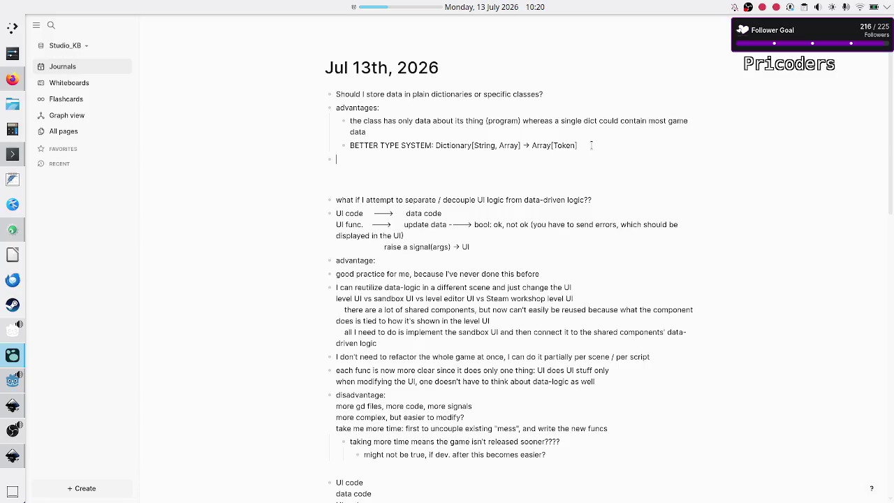
type("disadvant")
type("age:")
Add the nested disadvantage 'more files, more code: class for each thing'.
key("Return")
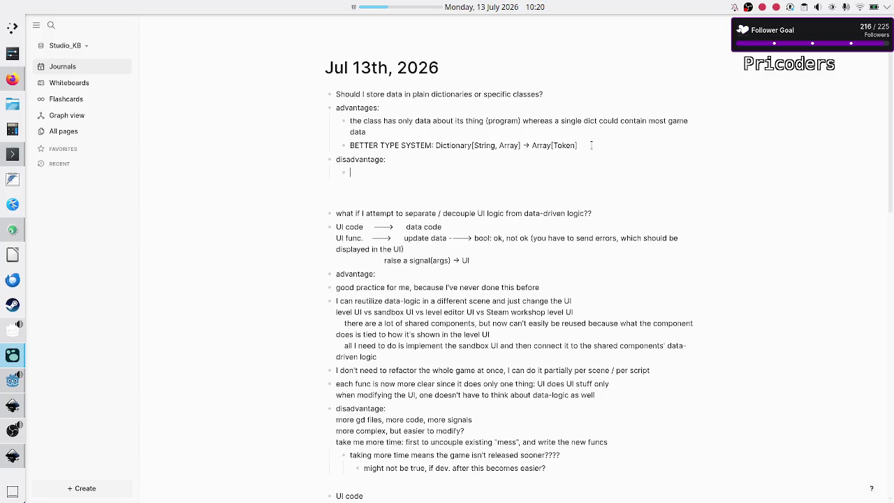
type("more files, ")
type("more code:")
type("class")
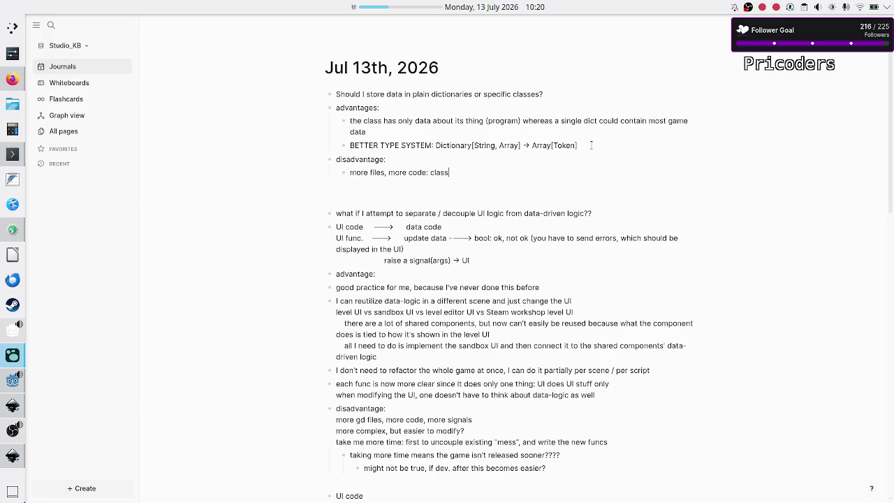
type(" for each ")
type("thing")
Add the disadvantage 'loading data from disk is more complicated, because it's not just the trivial JSON to dict'.
key("Return")
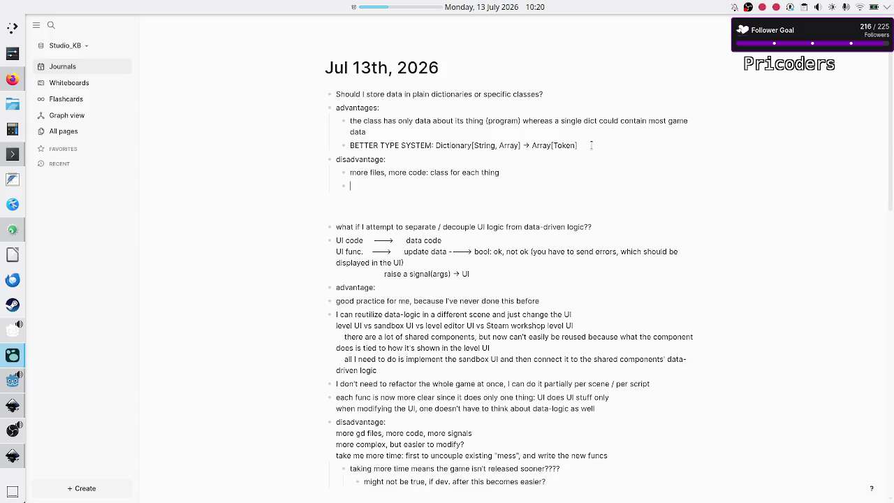
type("loading data ")
type("from disk ")
type("is more compl")
type("icated")
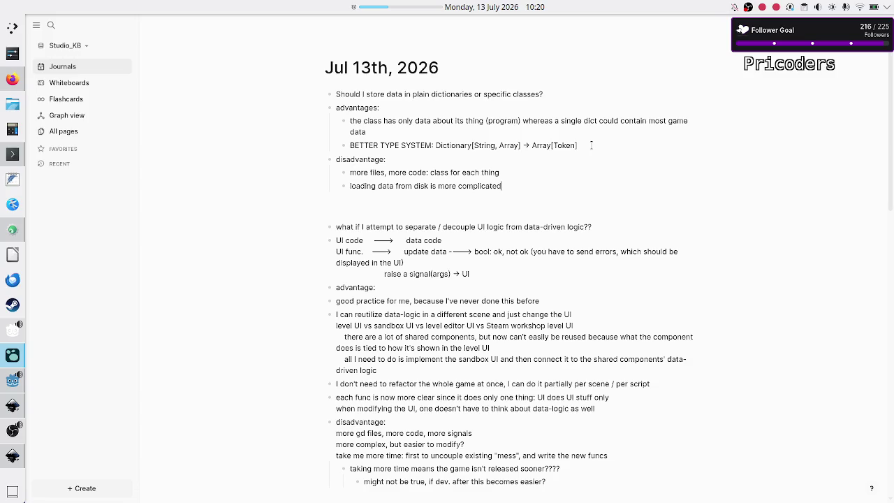
type(", because it's")
type(" not just the ")
type("trivial JSON")
type(" to dict")
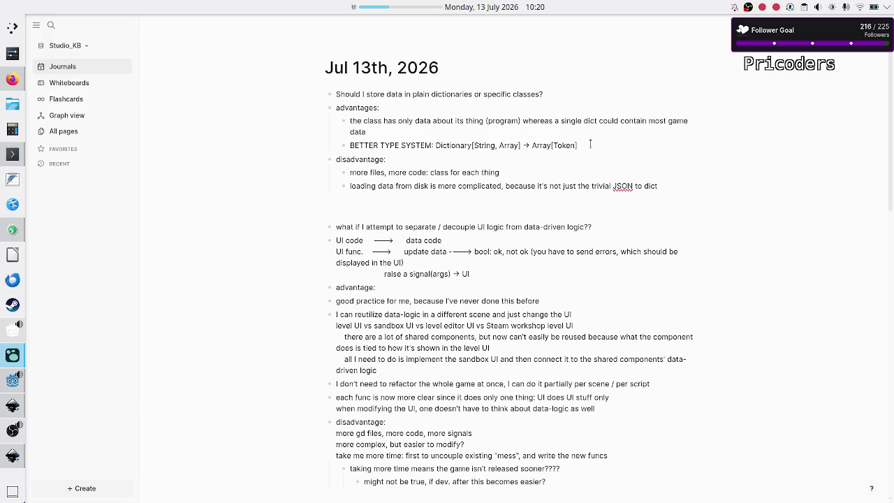
key("BackSpace")
key("Return")
key("Up")
key("Up")
key("Up")
key("Return")
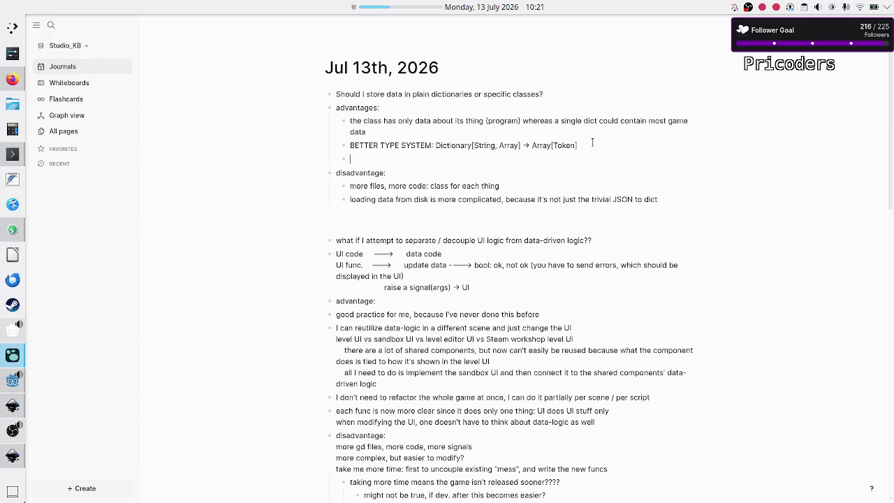
Note that UI functions can shrink and get clearer, a single Class.f call replacing dict-manipulating lines.
type("while this")
type(" requires")
type(" more code to ")
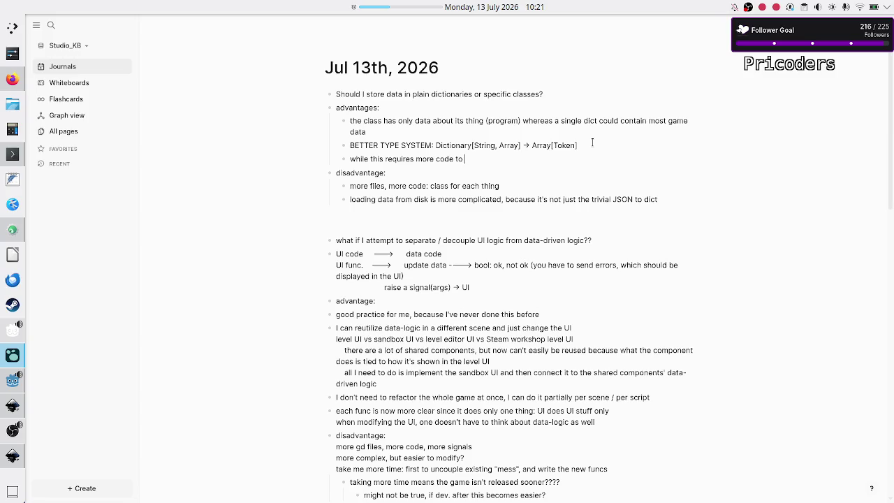
type("create ")
type("each class, t")
type("he ")
type("existi")
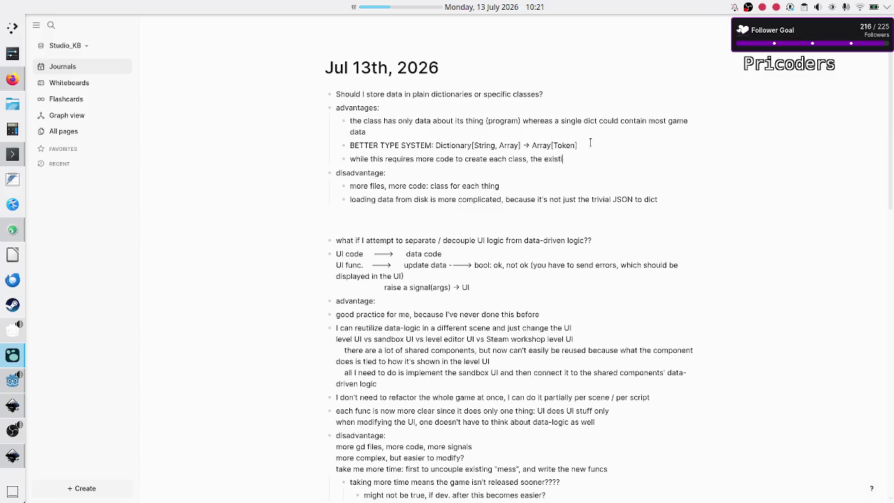
type("ng code")
key("BackSpace")
key("BackSpace")
key("BackSpace")
type("fun")
key("BackSpace")
key("BackSpace")
key("BackSpace")
type("UI func")
type("tions can ")
type("sh")
key("BackSpace")
key("BackSpace")
type("shrink,")
type(" b")
type(" and get easie")
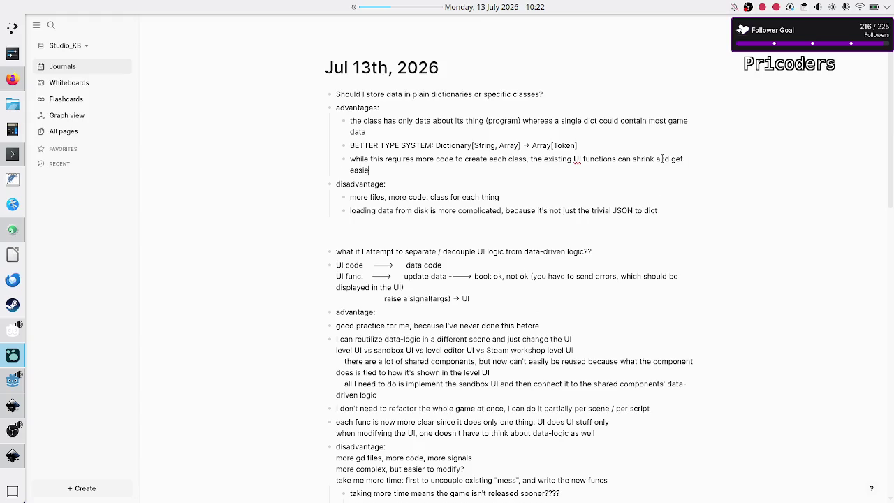
type("r to understand")
type(", because ")
type("instead of ")
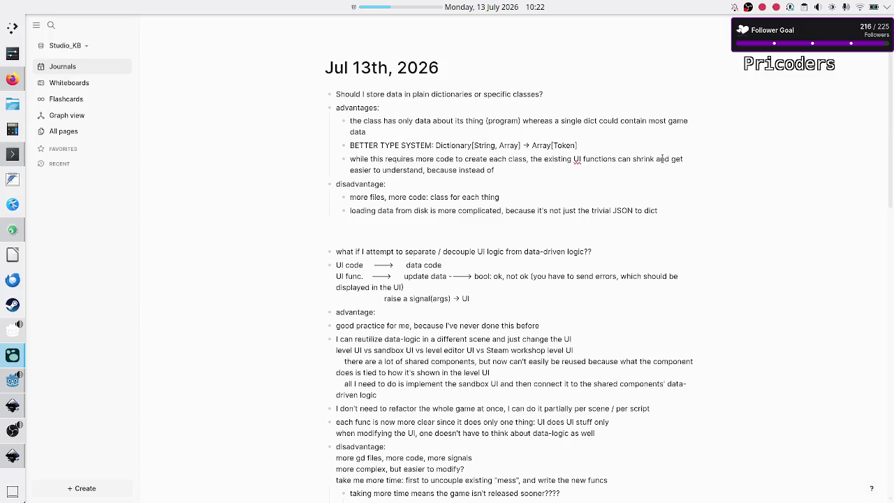
type("x lines")
type(" manipul")
type("ating the dict")
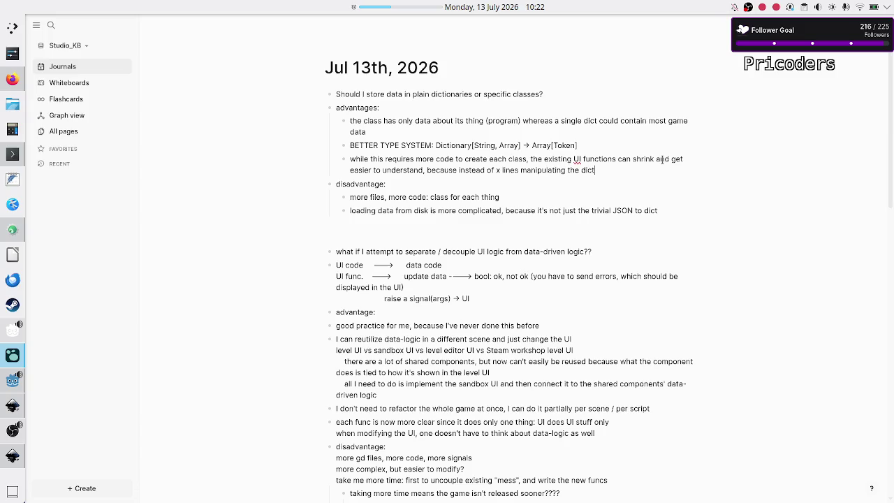
type("wh")
key("BackSpace")
key("BackSpace")
type("now it's")
type(" a single f c")
key("BackSpace")
key("BackSpace")
type(".")
type("Class.f")
type(" call")
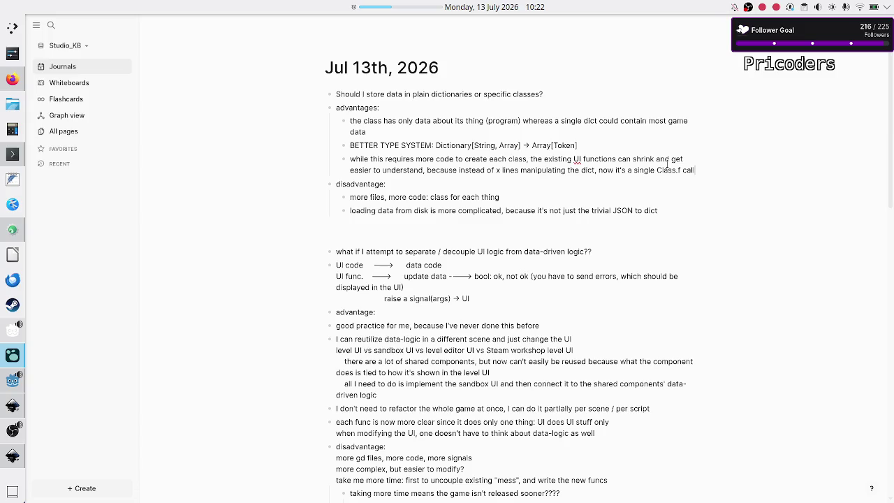
scroll(674, 193, "down", 5)
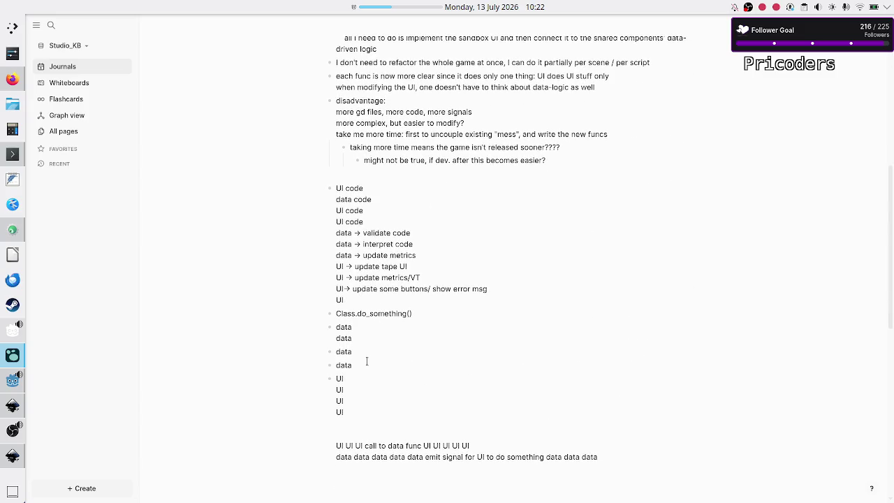
mouse_move(366, 361)
left_mouse_down()
mouse_move(342, 360)
mouse_move(337, 339)
left_mouse_up()
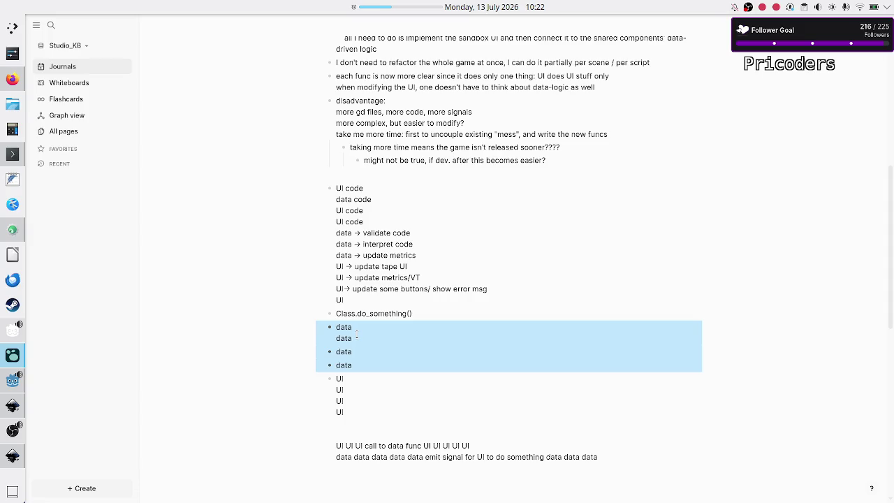
left_click(357, 334)
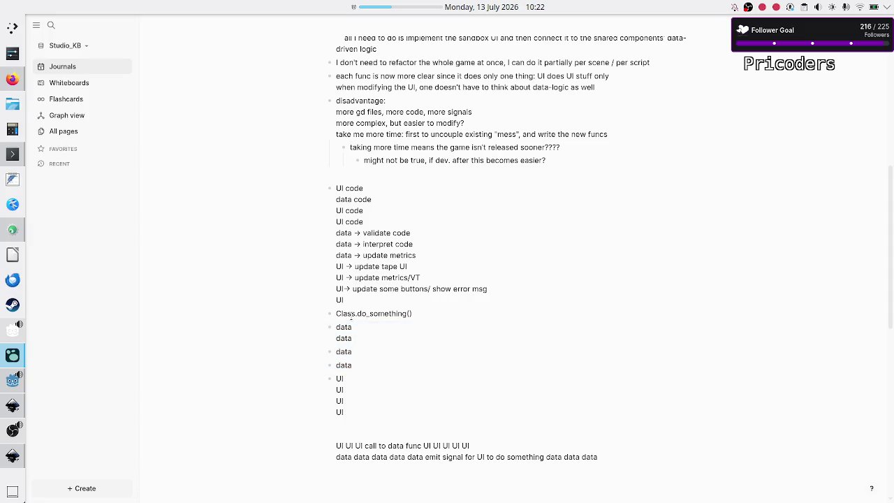
double_click(350, 316)
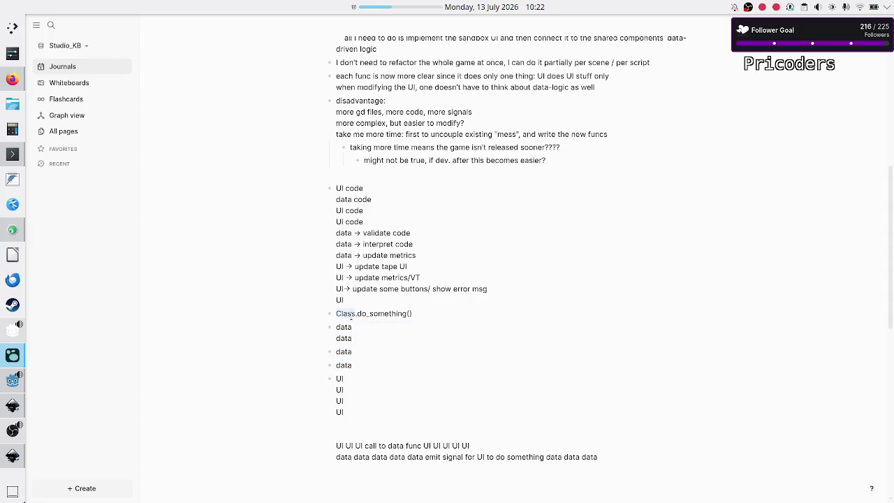
double_click(384, 313)
left_click_drag(357, 360, 335, 335)
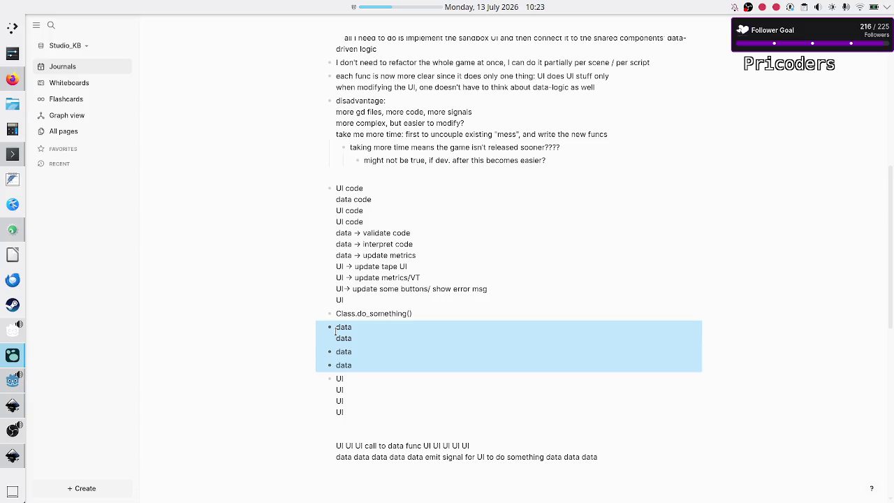
left_click(368, 335)
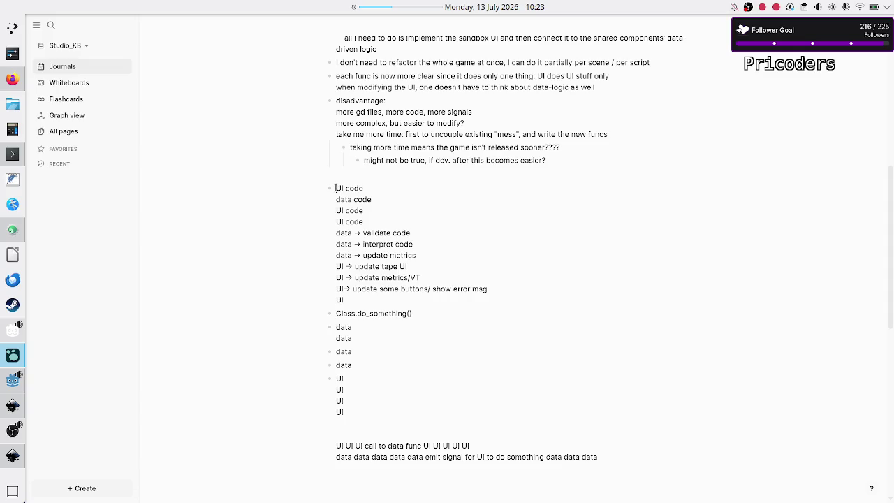
mouse_move(336, 188)
left_mouse_down()
mouse_move(356, 202)
mouse_move(349, 266)
left_mouse_up()
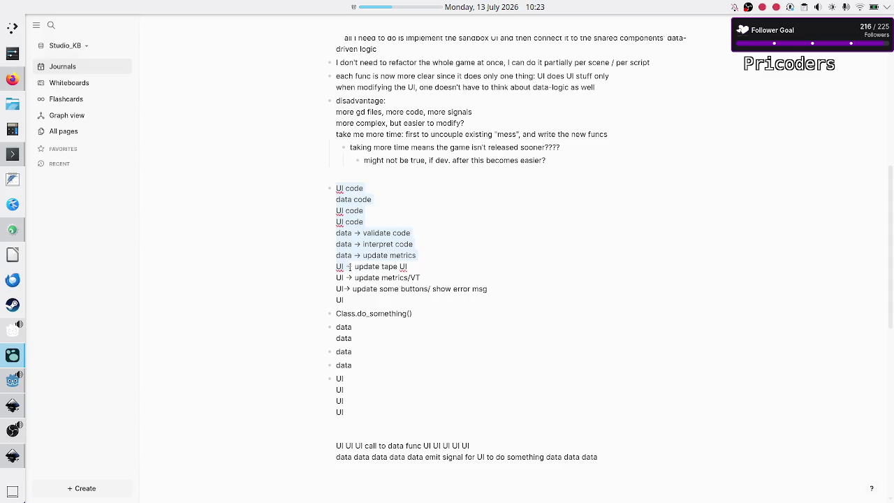
left_click(352, 267)
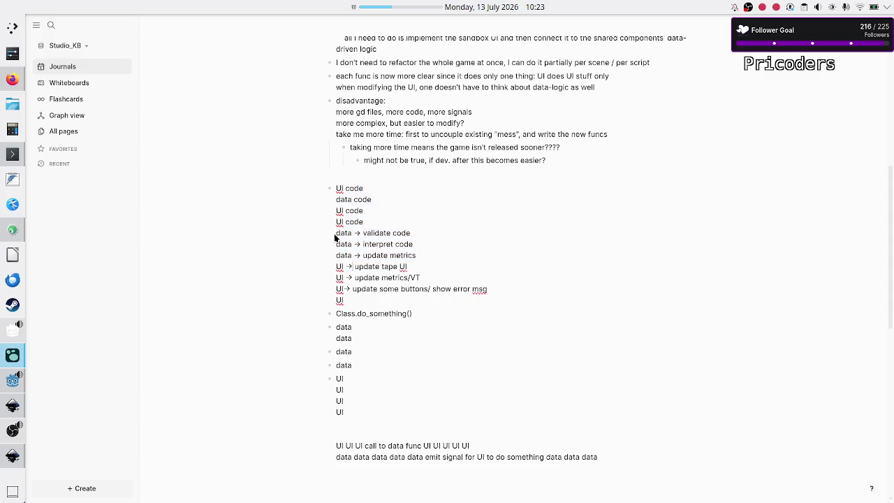
left_click_drag(336, 233, 423, 250)
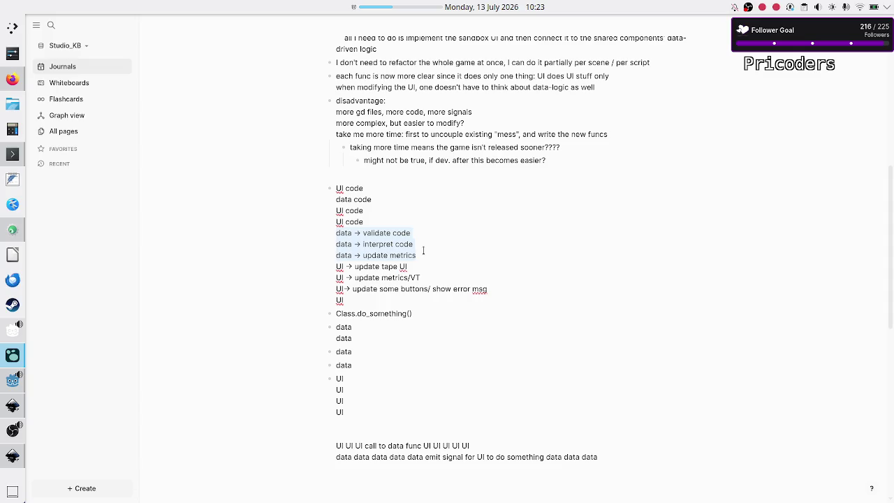
scroll(463, 213, "up", 5)
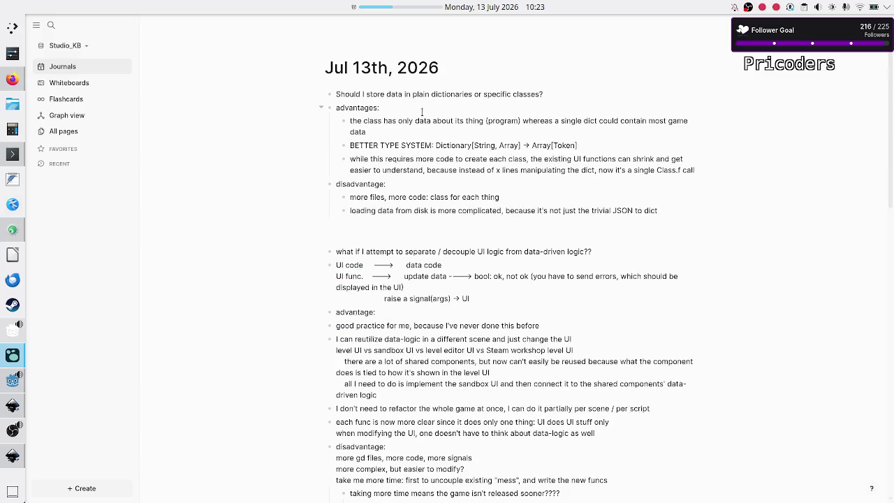
Reread the 'UI code → data code' sketch and the dictionaries-versus-classes section.
left_click(354, 266)
left_click(414, 264)
double_click(433, 265)
left_click(484, 276)
left_click_drag(411, 264, 443, 262)
left_click(352, 281)
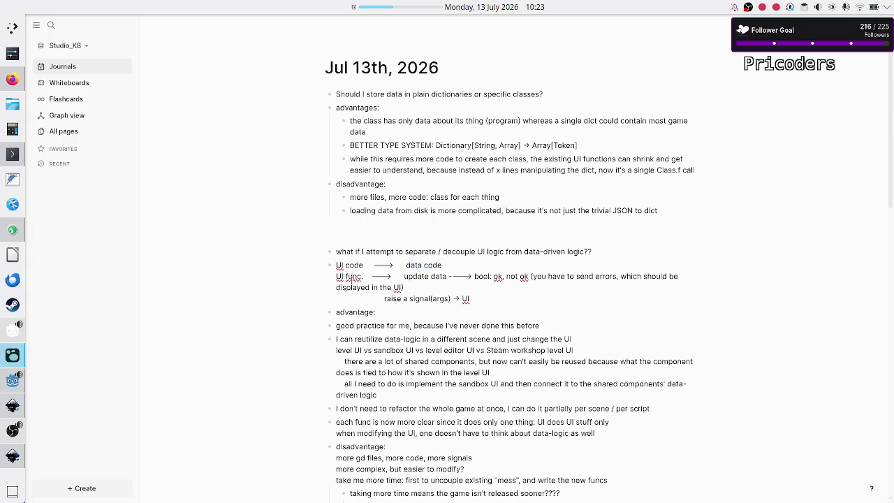
double_click(425, 266)
left_click(445, 265)
left_click(459, 197)
left_click(487, 213)
mouse_move(649, 208)
left_mouse_down()
mouse_move(524, 124)
mouse_move(516, 101)
left_mouse_up()
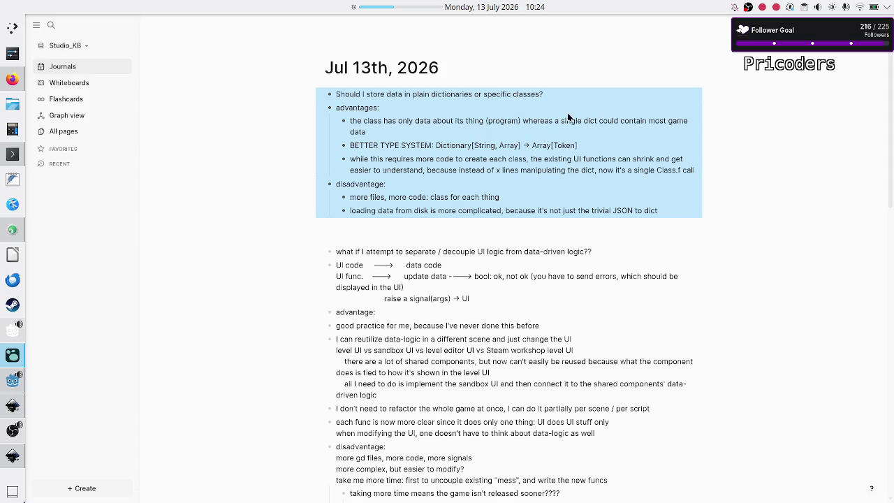
key("Escape")
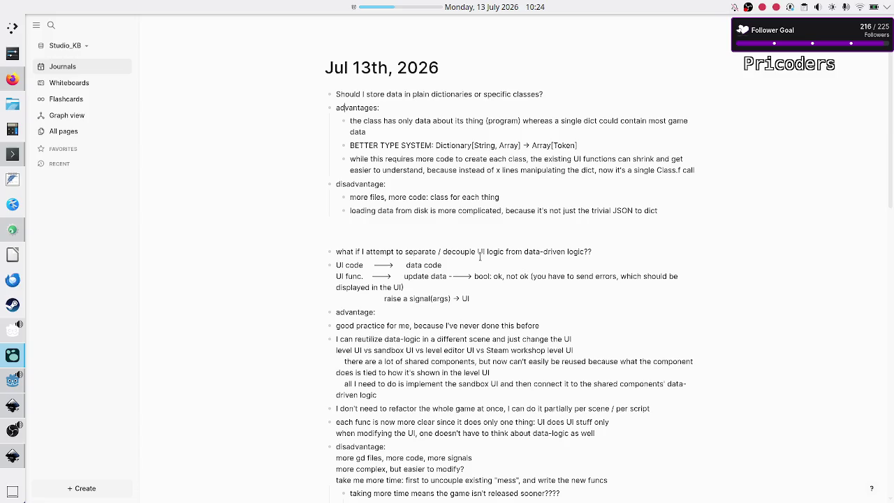
Add a comma after 'good practice for me', then bring up the level selection UI mockup.
left_click(410, 328)
type(",")
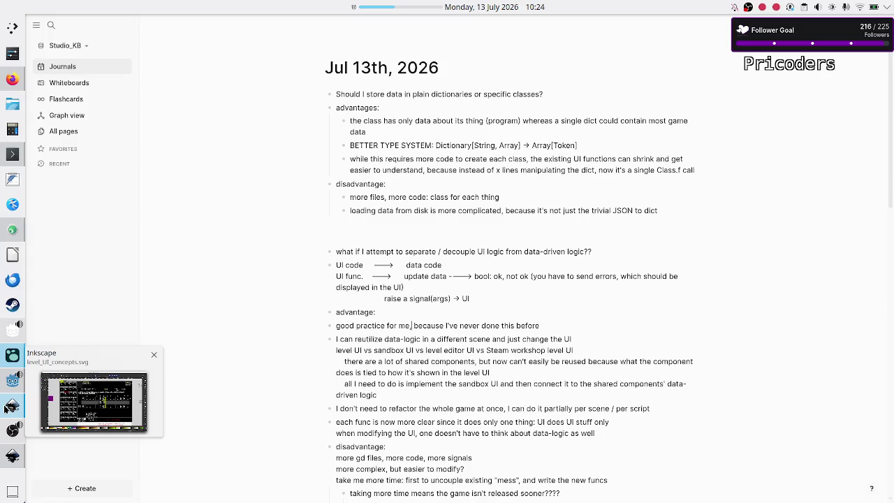
mouse_move(4, 453)
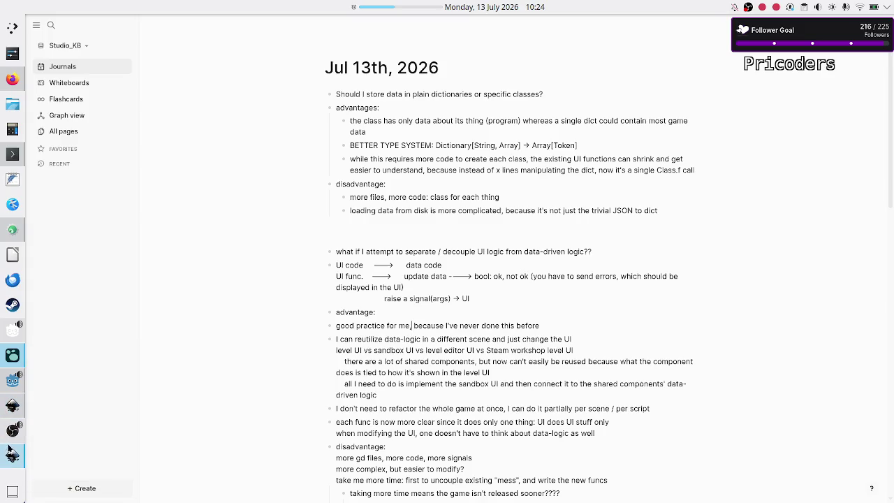
left_click(12, 456)
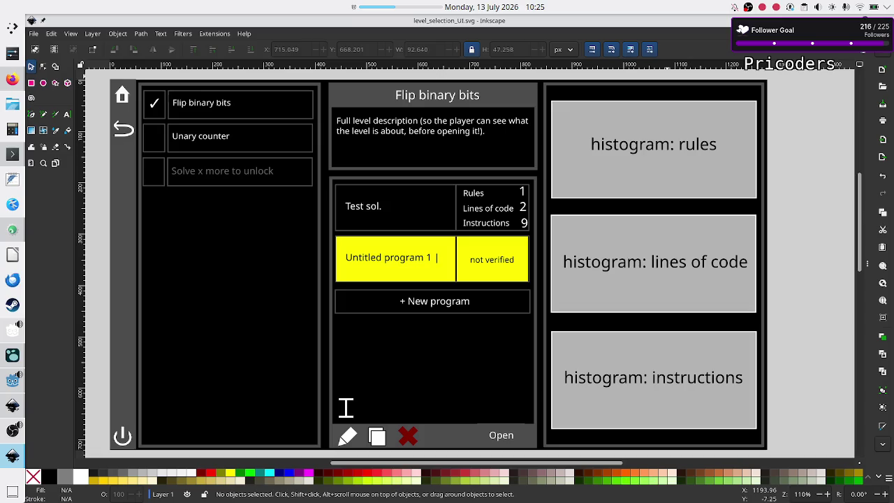
key("alt+Tab")
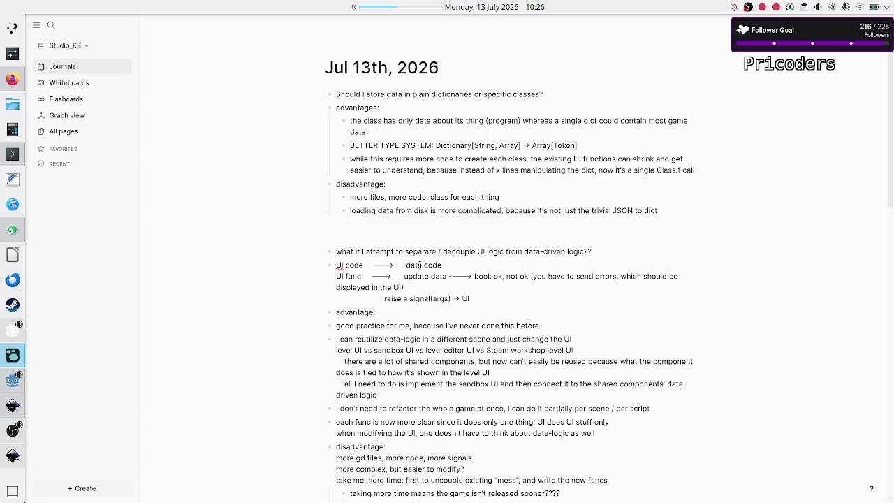
Reread the UI code sketch and the 'more files, more code: class for each thing' disadvantage.
double_click(347, 266)
left_click(390, 223)
double_click(416, 197)
left_click(447, 197)
left_click(490, 197)
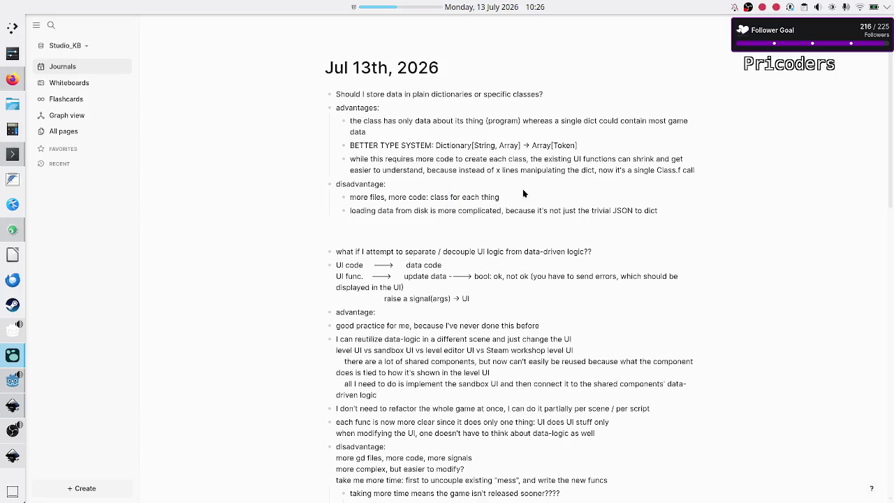
left_click(472, 197)
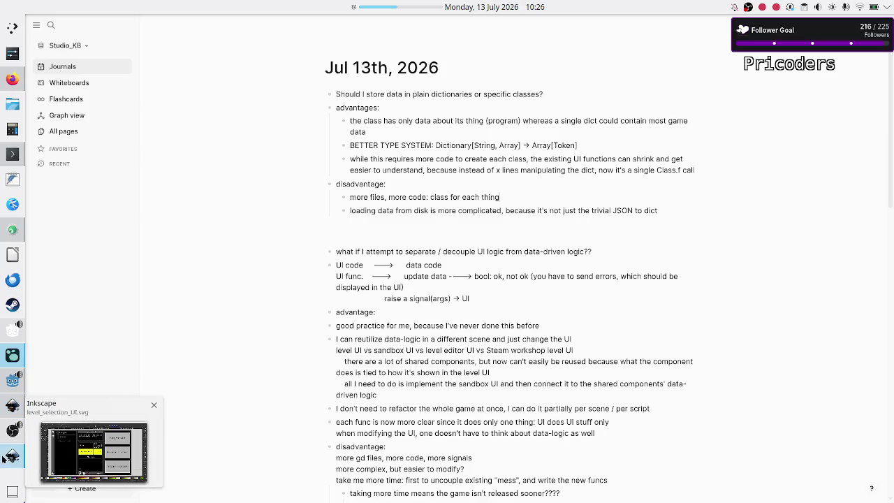
mouse_move(10, 410)
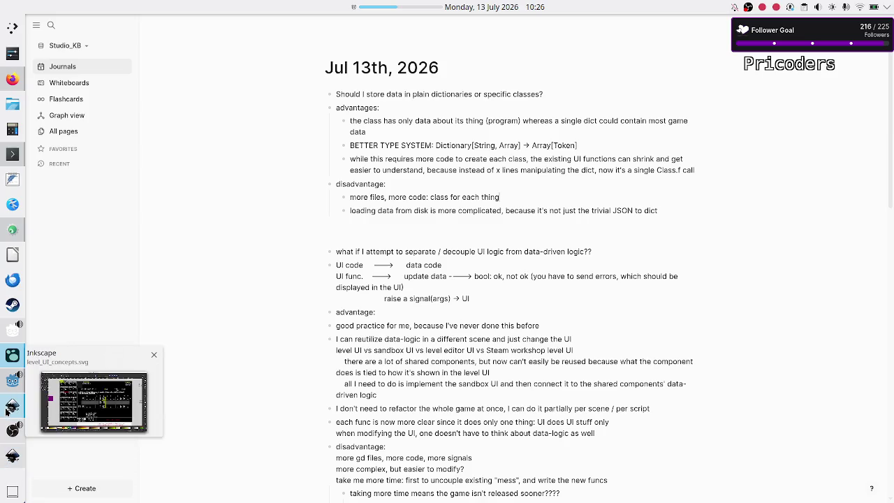
Check the #metrics comment and the line 43 TODO in GameDataParser.gd, then return to the journal.
left_click(10, 395)
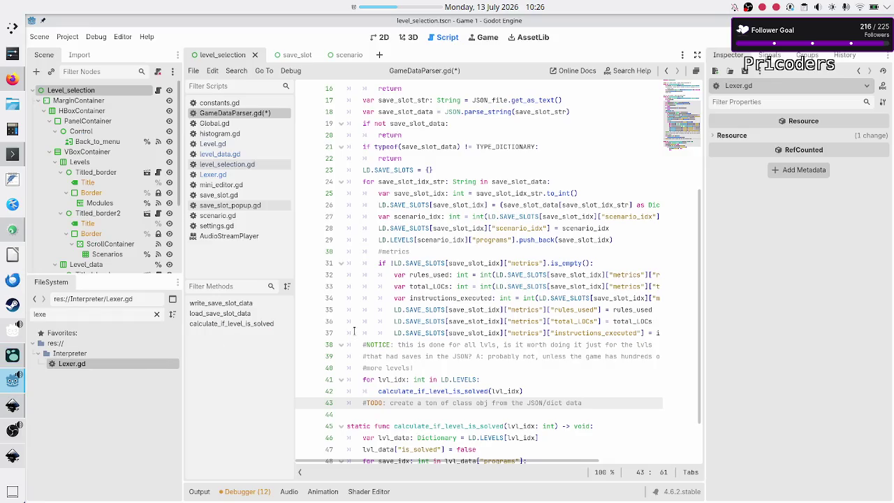
left_click(437, 250)
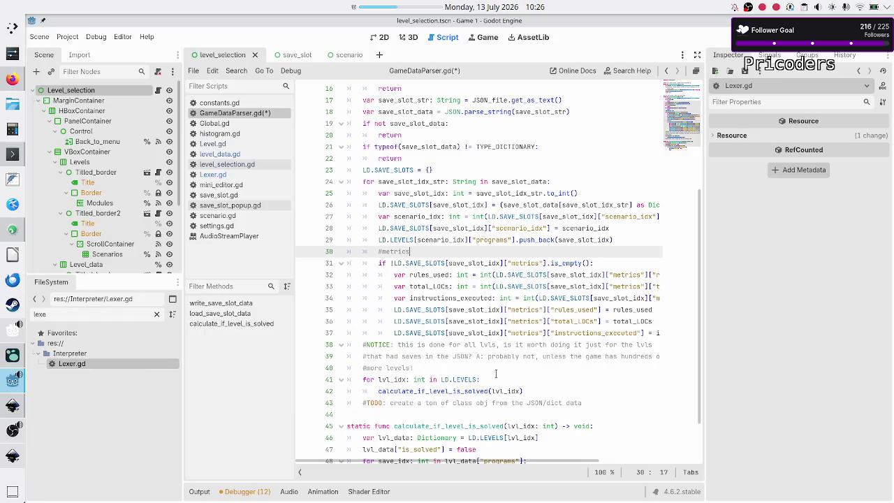
left_click(590, 401)
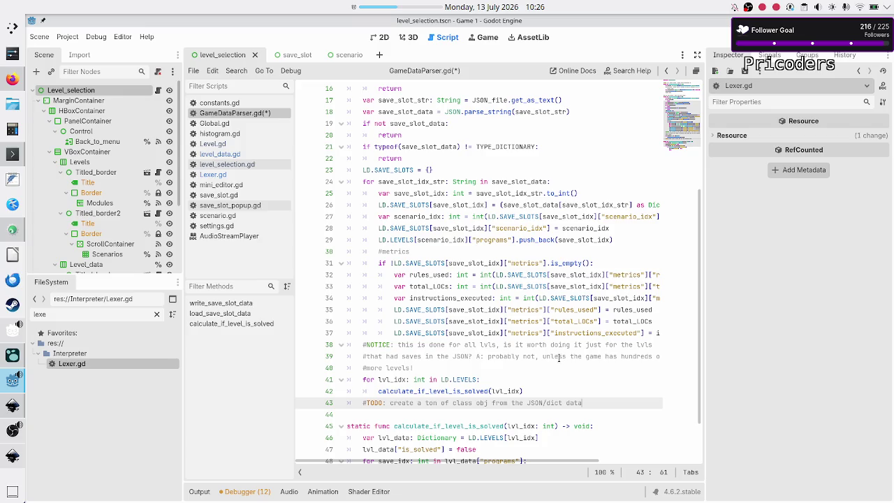
left_click(12, 356)
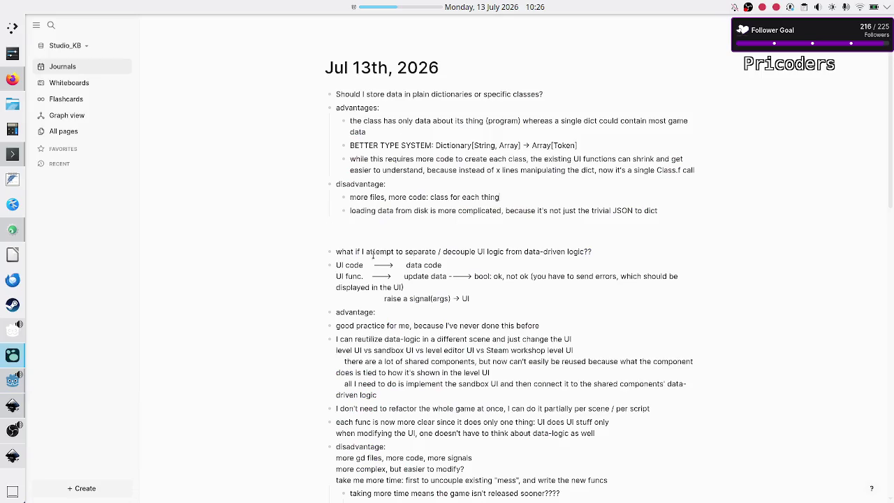
Select the 'UI code → data code' line, then return to the Godot script editor.
left_click_drag(450, 264, 336, 265)
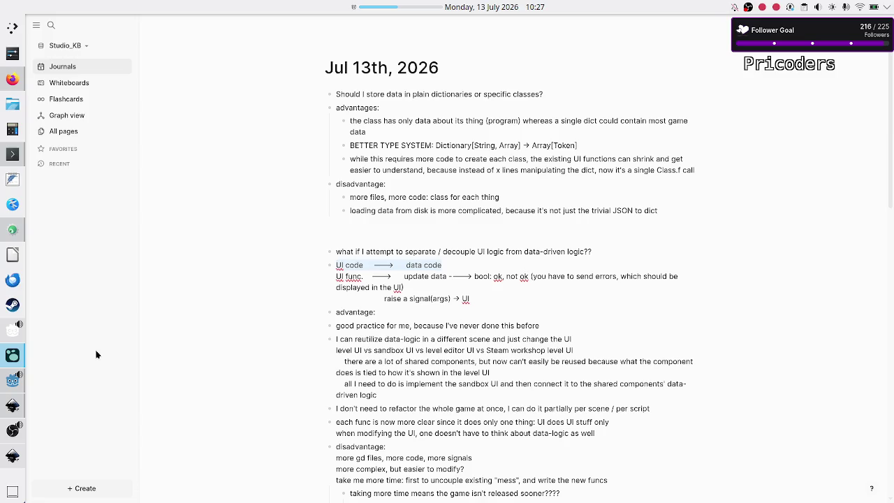
left_click(12, 386)
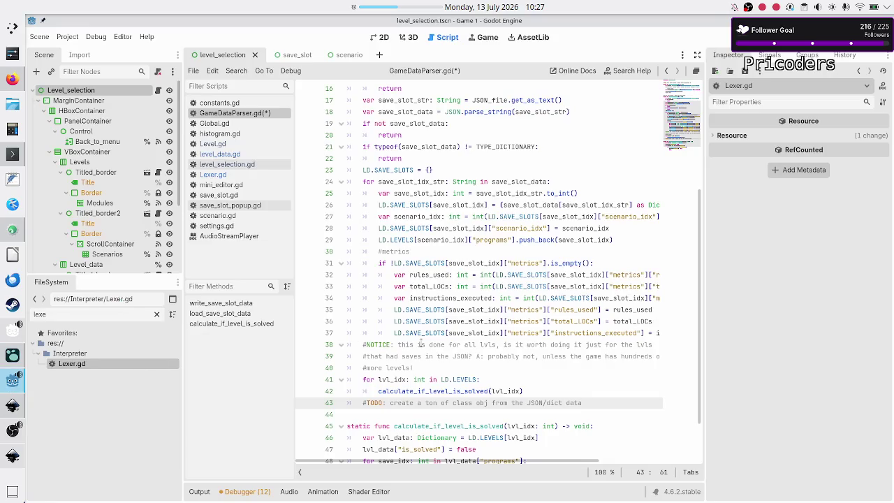
Save GameDataParser.gd with the line 43 TODO about class objects, then clear the FileSystem filter.
left_click(476, 367)
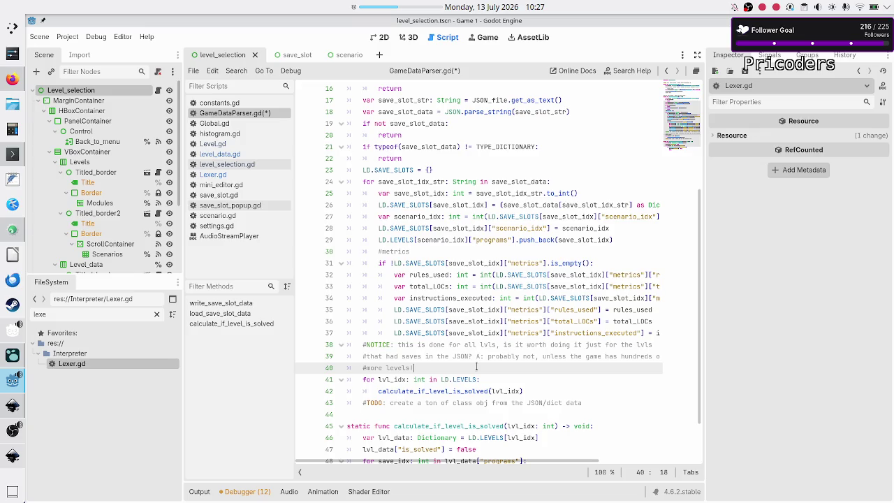
left_click(460, 405)
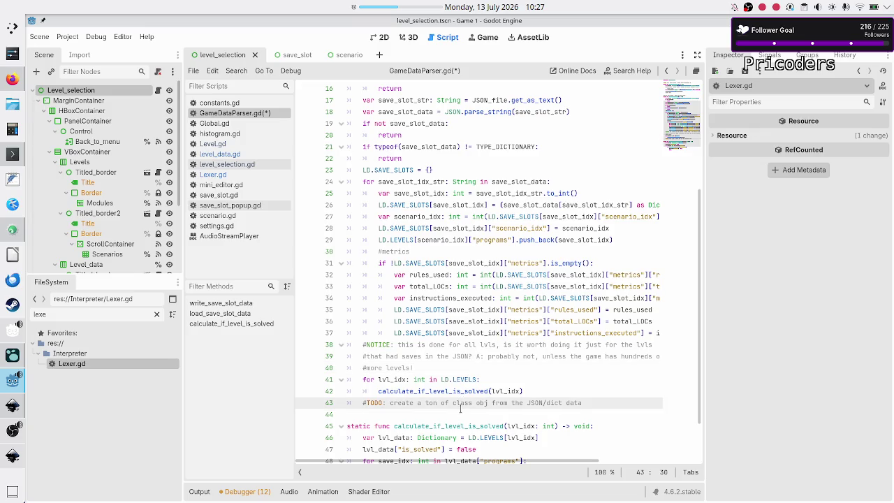
left_click(457, 414)
key("ctrl+s")
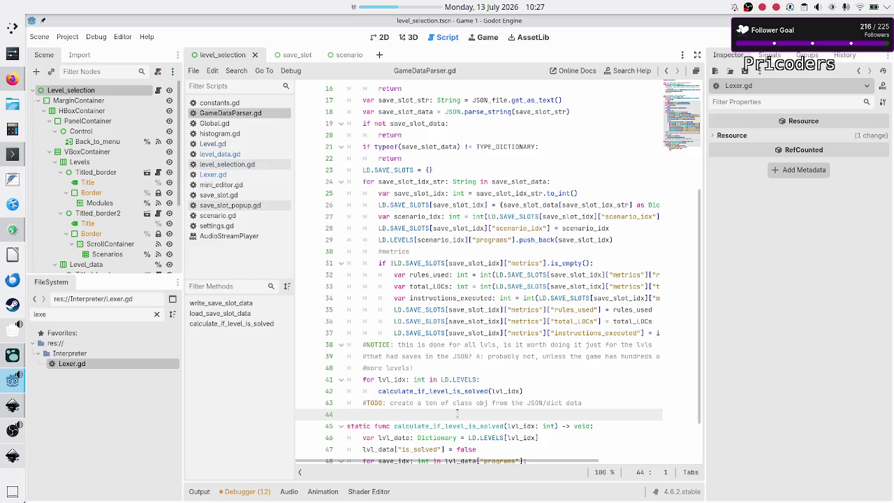
left_click(156, 313)
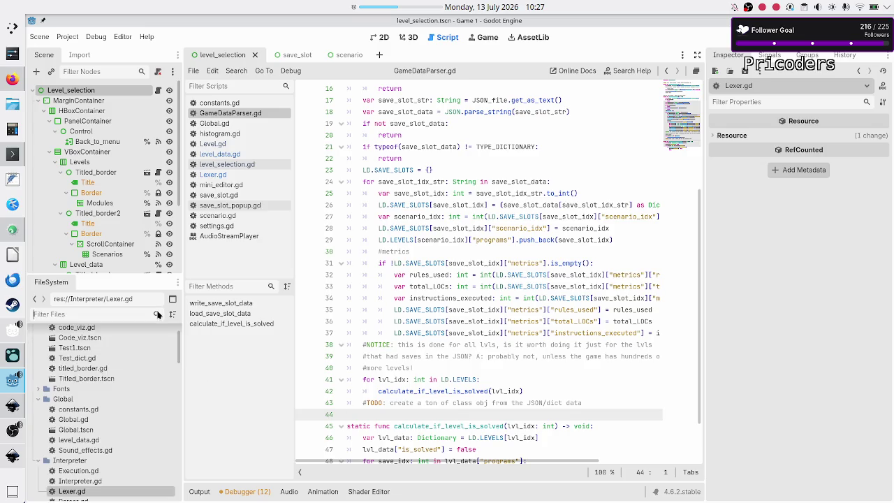
Scroll through the unfiltered FileSystem tree, dismissing a stray file context menu.
scroll(129, 407, "down", 5)
scroll(130, 407, "up", 10)
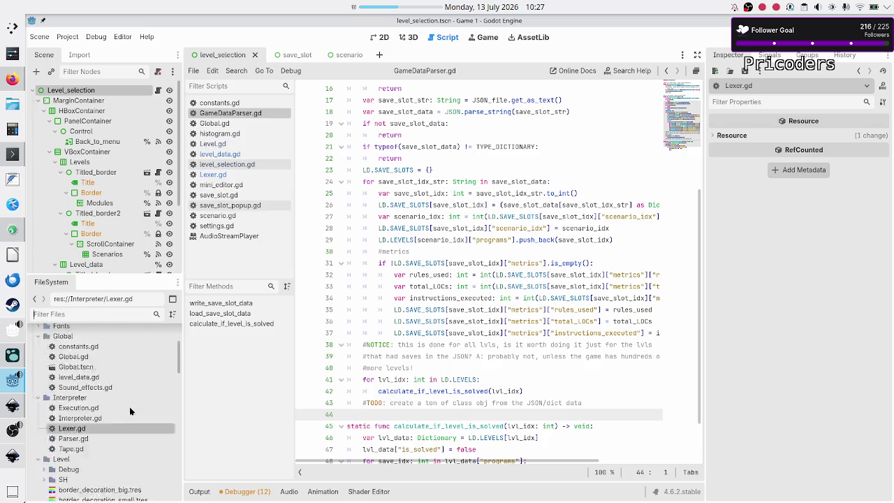
scroll(130, 411, "down", 4)
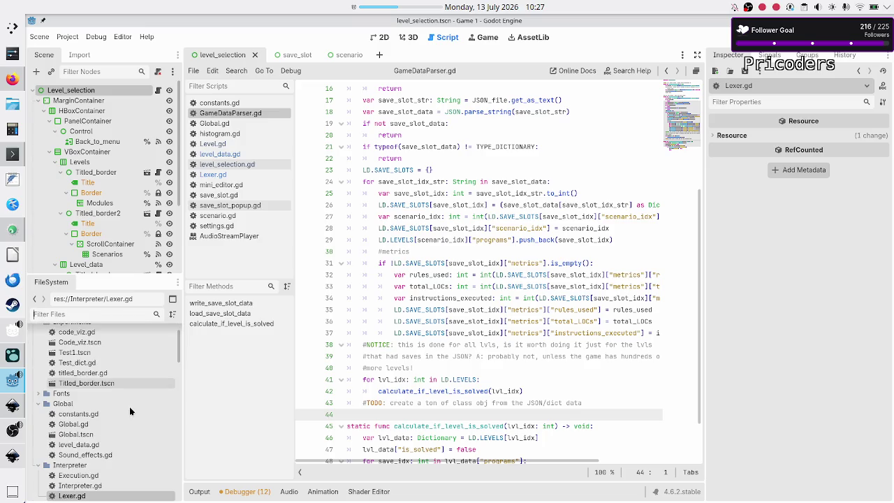
scroll(129, 412, "down", 2)
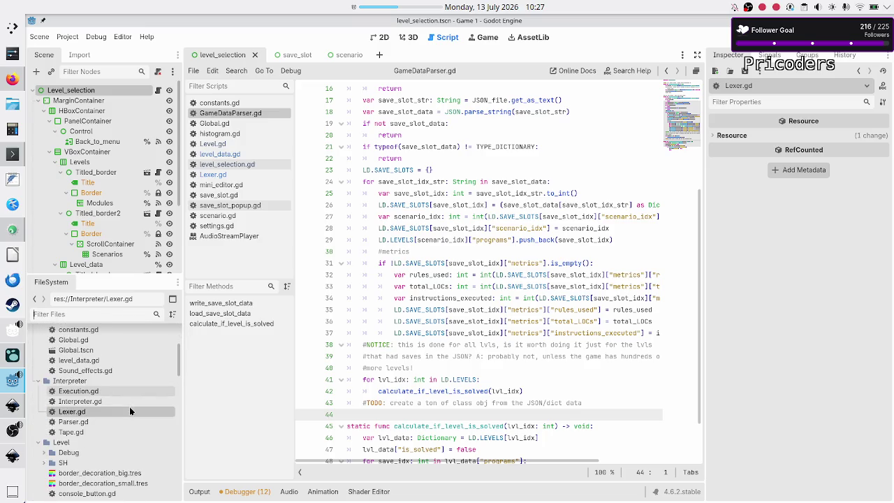
right_click(123, 381)
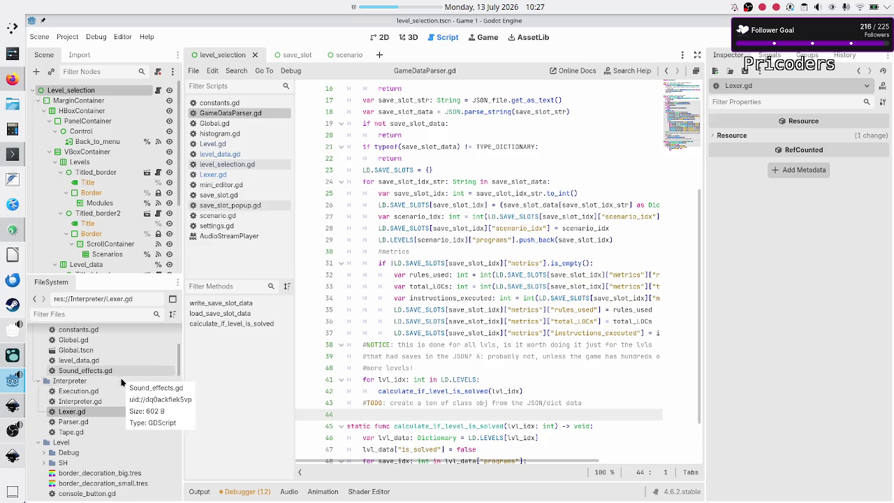
key("Escape")
scroll(113, 404, "down", 2)
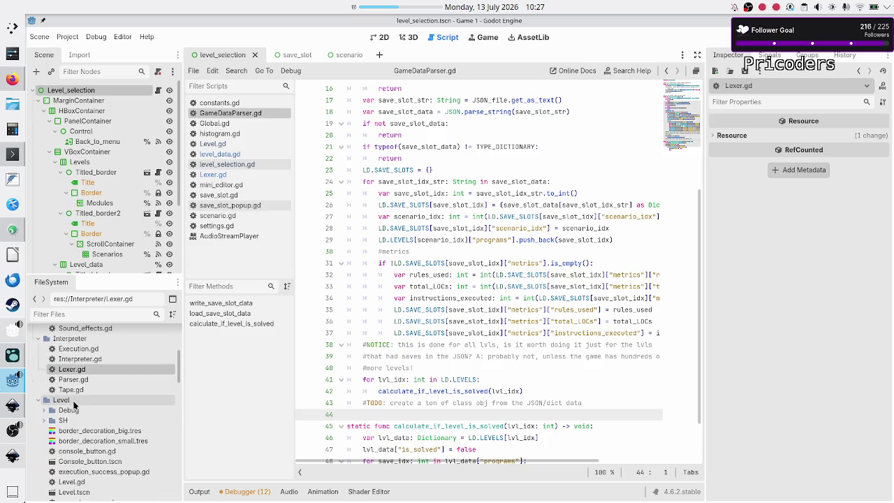
scroll(92, 439, "down", 3)
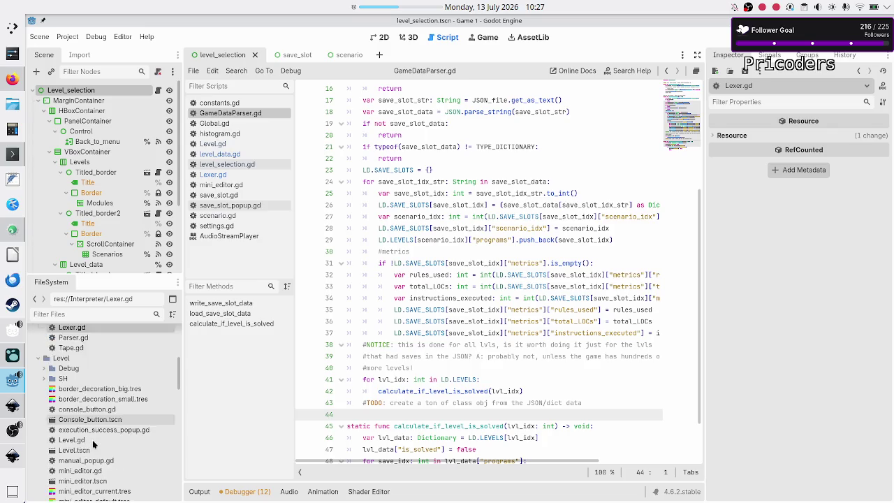
scroll(92, 443, "down", 7)
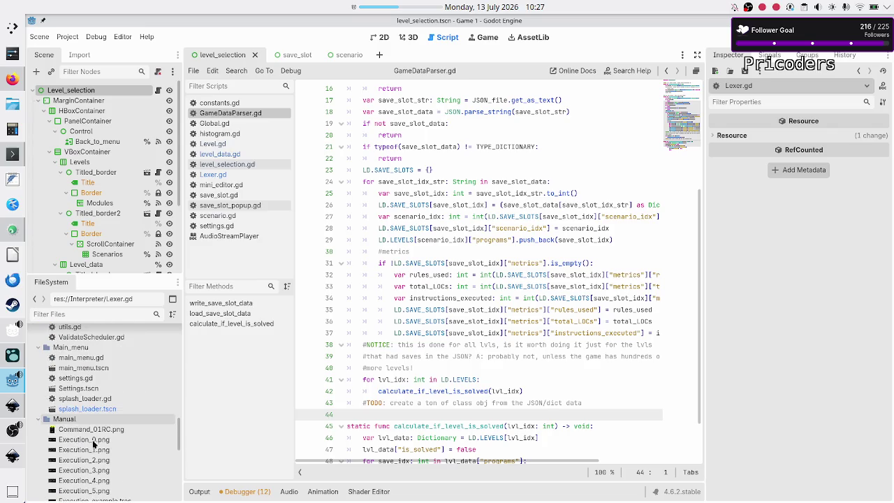
scroll(93, 443, "down", 8)
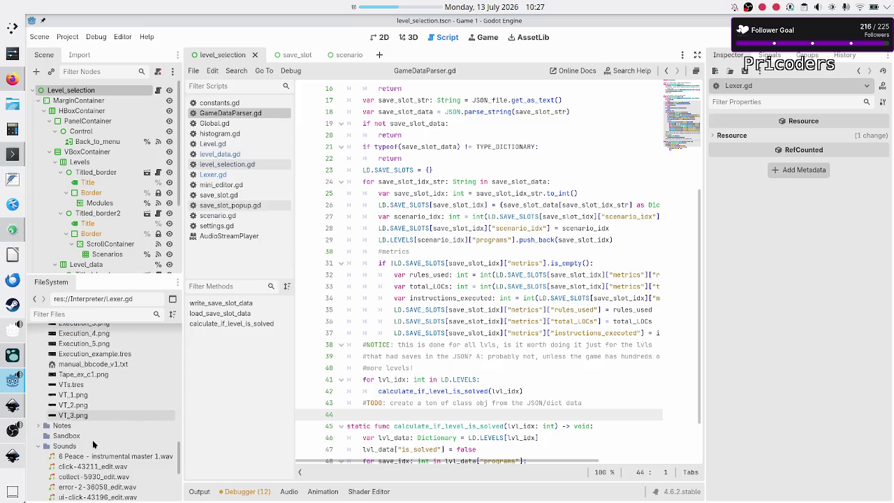
scroll(93, 443, "up", 15)
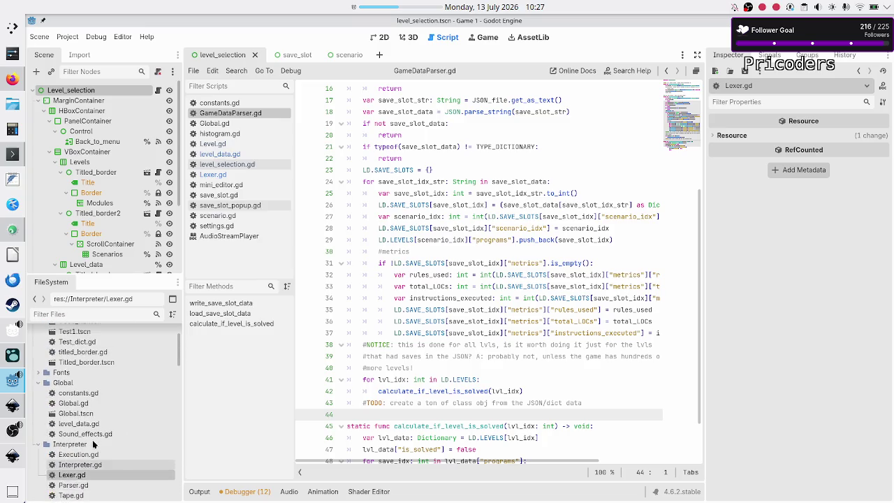
scroll(93, 443, "up", 2)
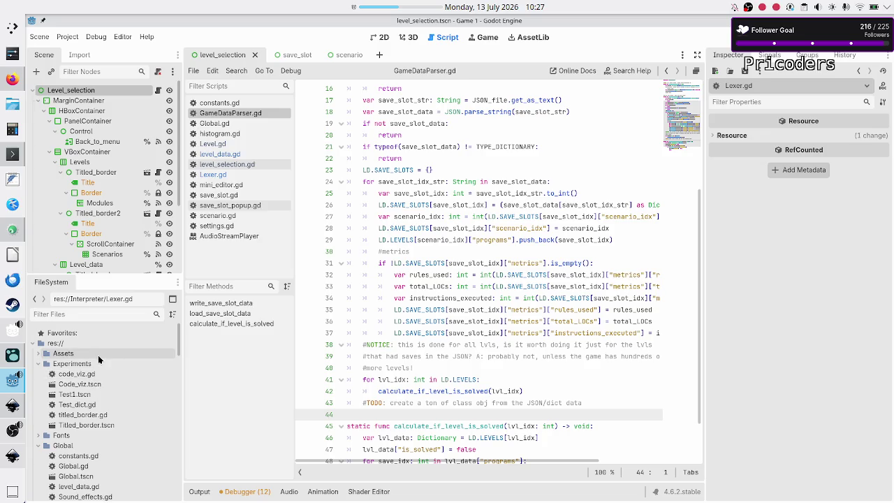
scroll(91, 399, "down", 7)
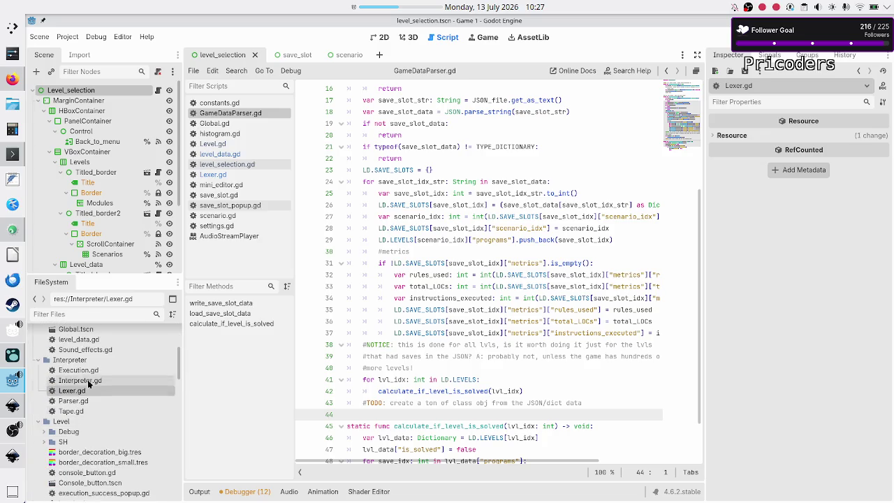
Select the Interpreter folder, then the Level folder, in the FileSystem dock.
left_click(87, 363)
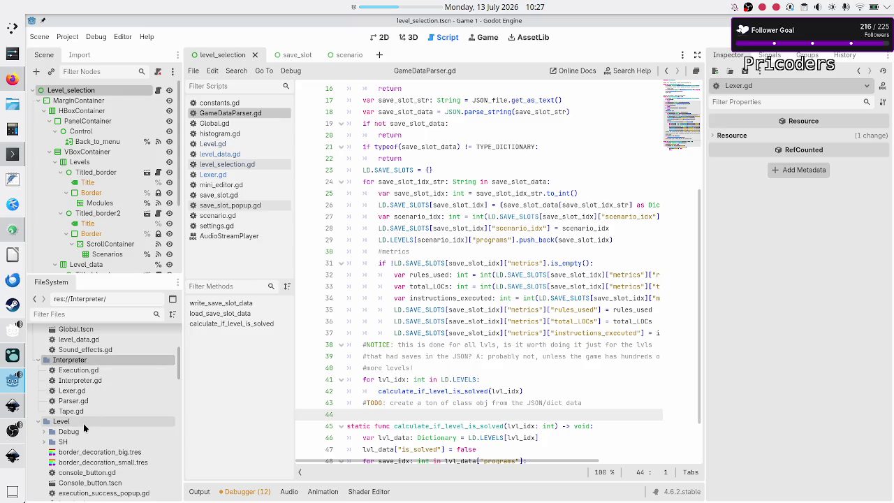
scroll(83, 425, "down", 4)
scroll(83, 423, "up", 1)
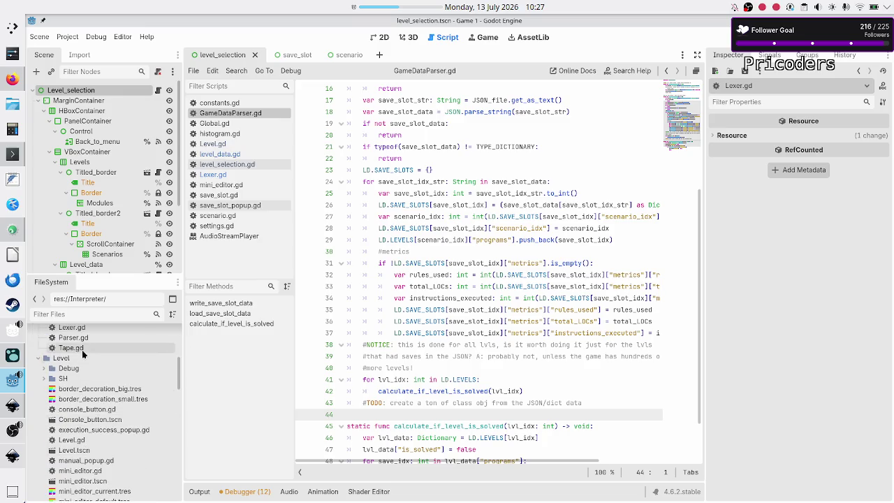
left_click(79, 361)
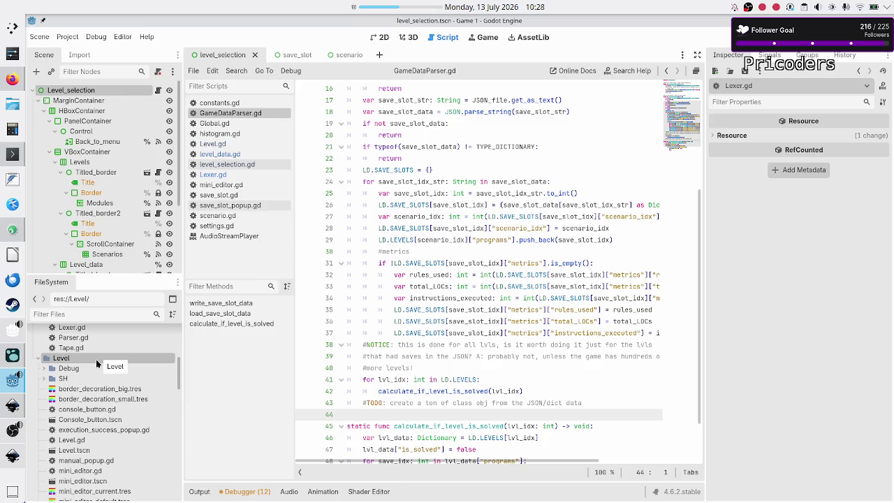
Select the Level_selection folder to list its level_selection, save_slot and scenario scripts and scenes.
scroll(89, 418, "down", 5)
scroll(88, 417, "up", 2)
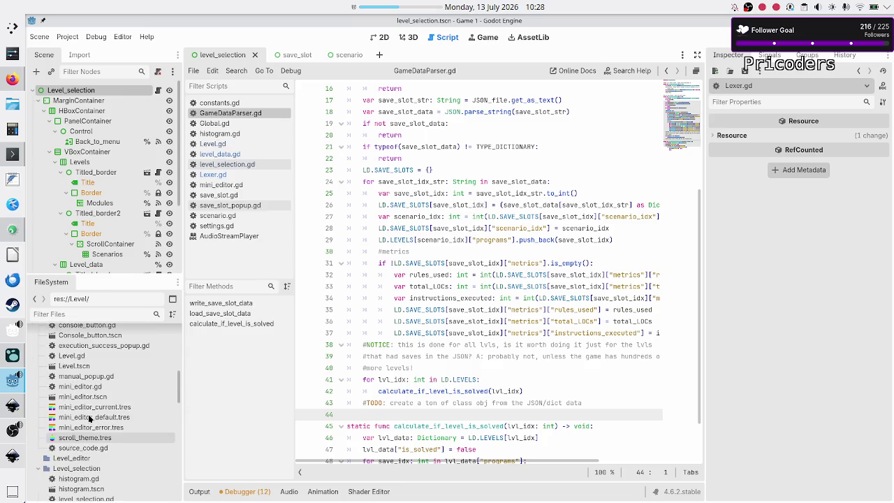
scroll(89, 417, "up", 1)
scroll(89, 417, "down", 4)
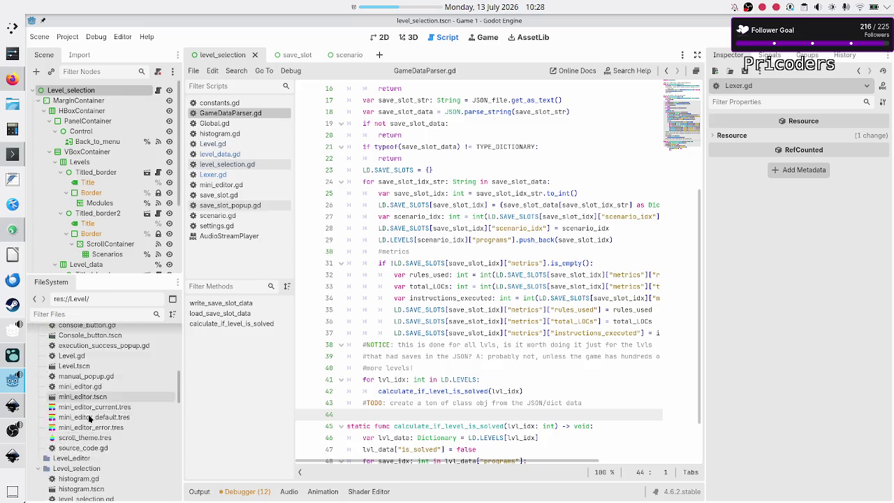
left_click(85, 408)
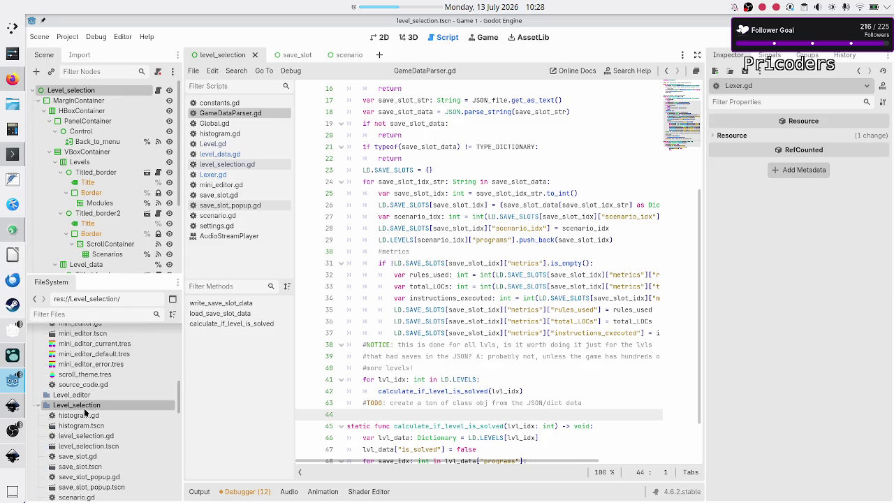
scroll(119, 413, "down", 1)
scroll(119, 414, "down", 1)
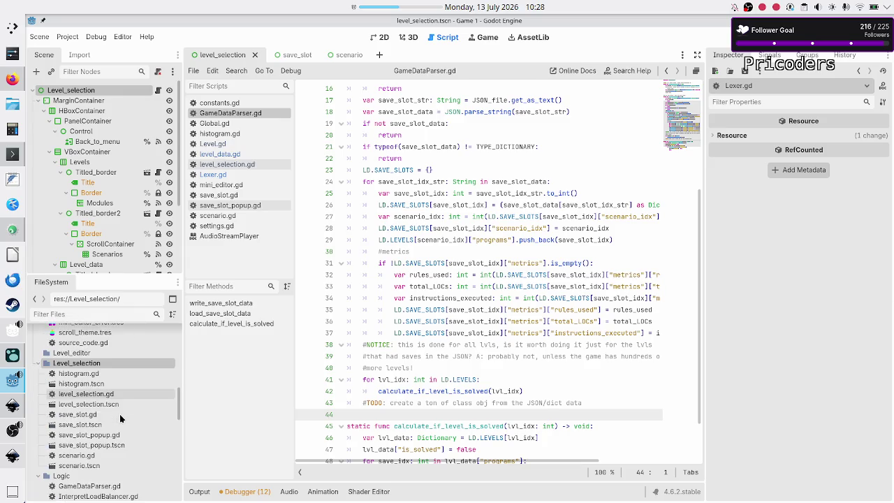
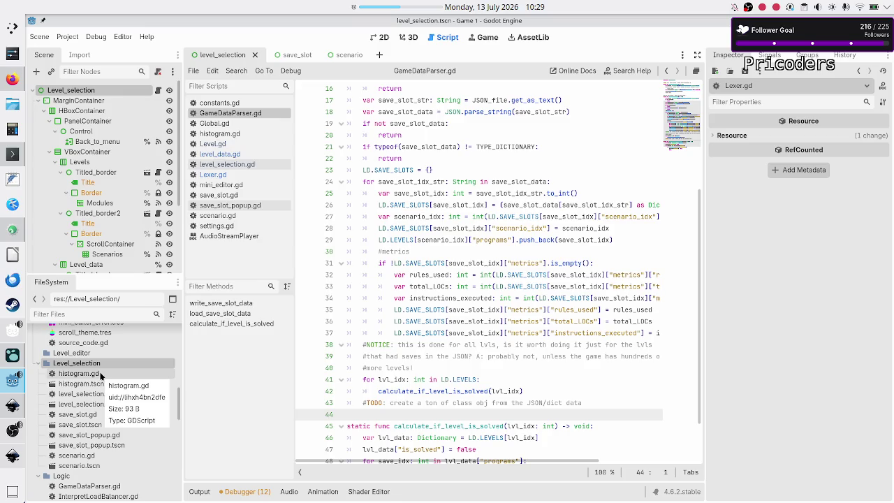
Collapse the Experiments, Global, Interpreter and Level folders in the FileSystem dock.
scroll(101, 376, "down", 10)
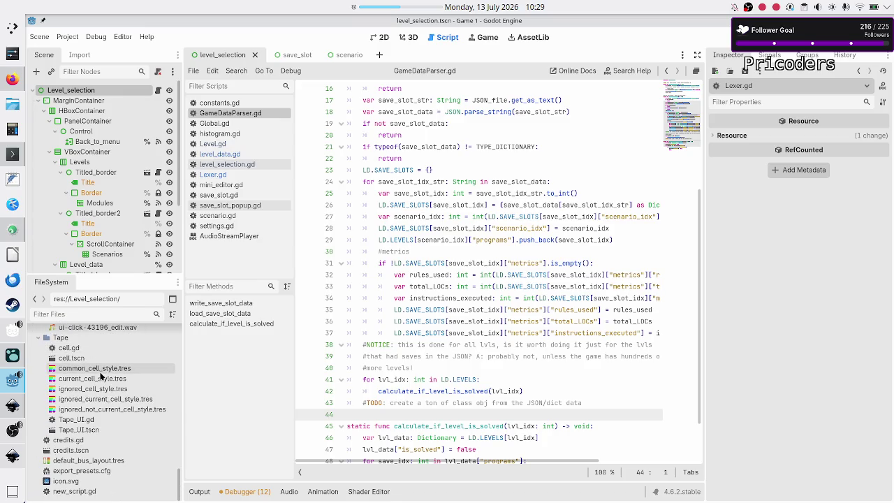
scroll(101, 376, "up", 15)
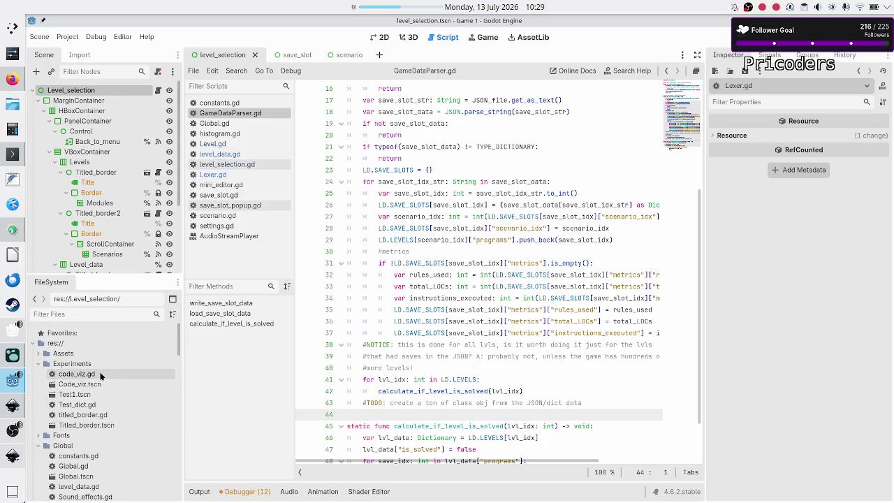
scroll(100, 375, "down", 10)
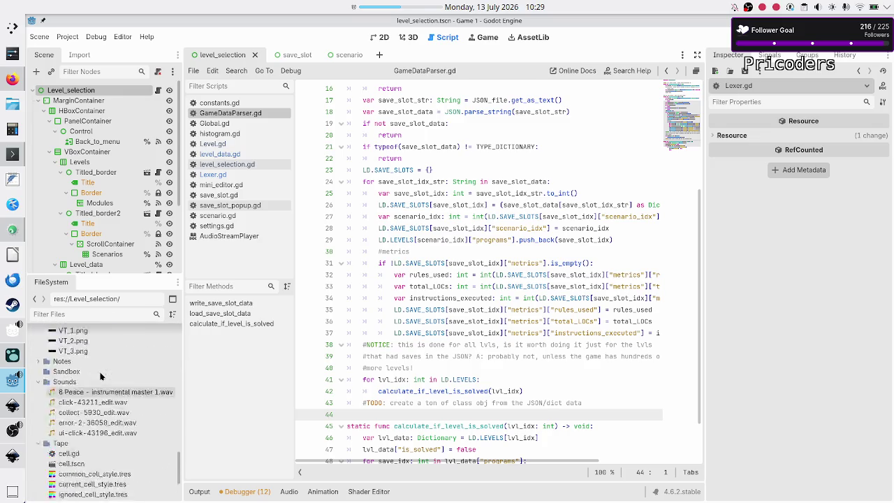
scroll(99, 376, "up", 10)
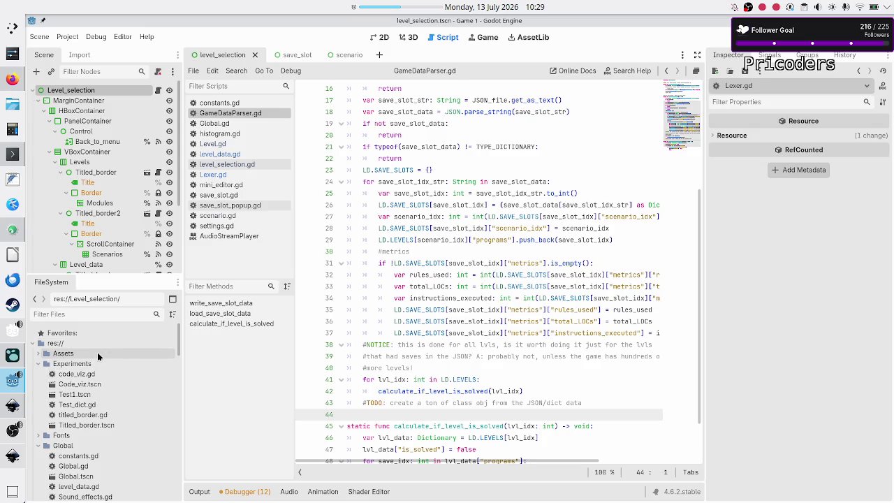
scroll(103, 412, "down", 2)
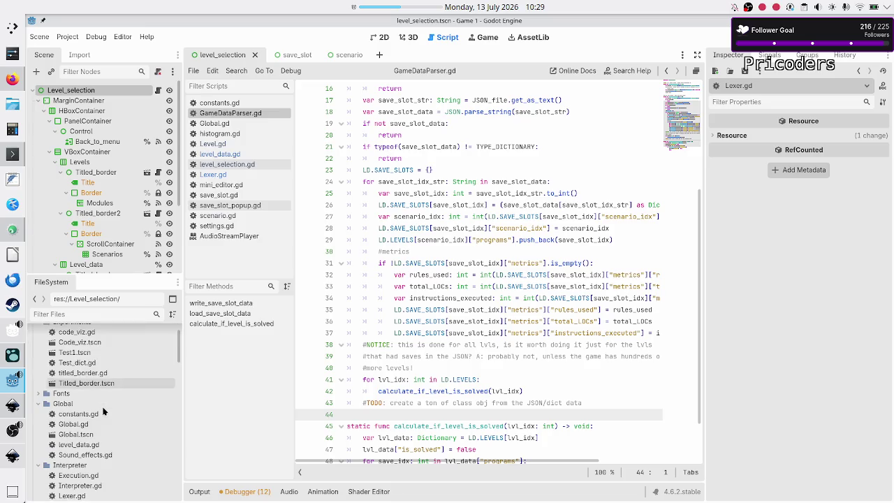
scroll(103, 412, "up", 2)
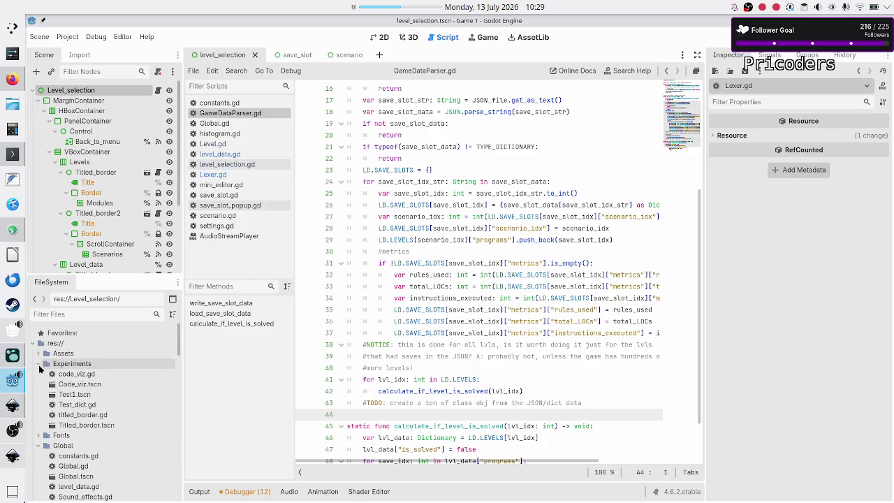
left_click(38, 363)
left_click(38, 384)
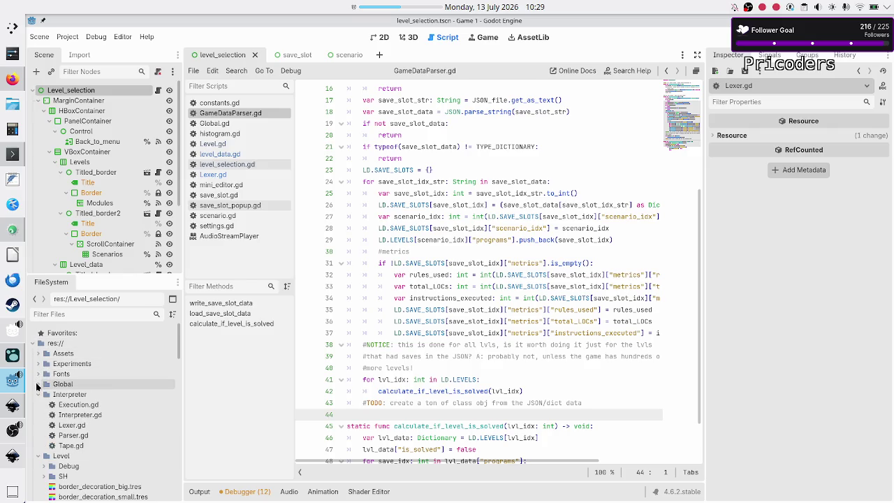
left_click(39, 395)
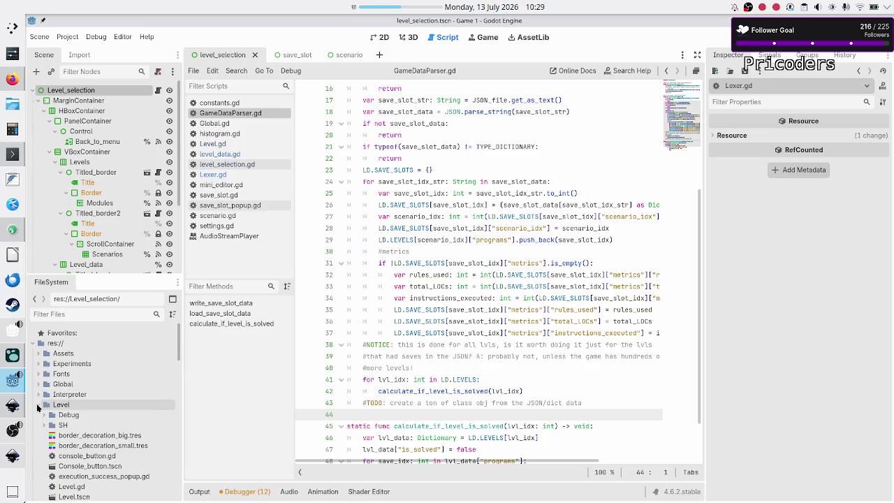
left_click(39, 405)
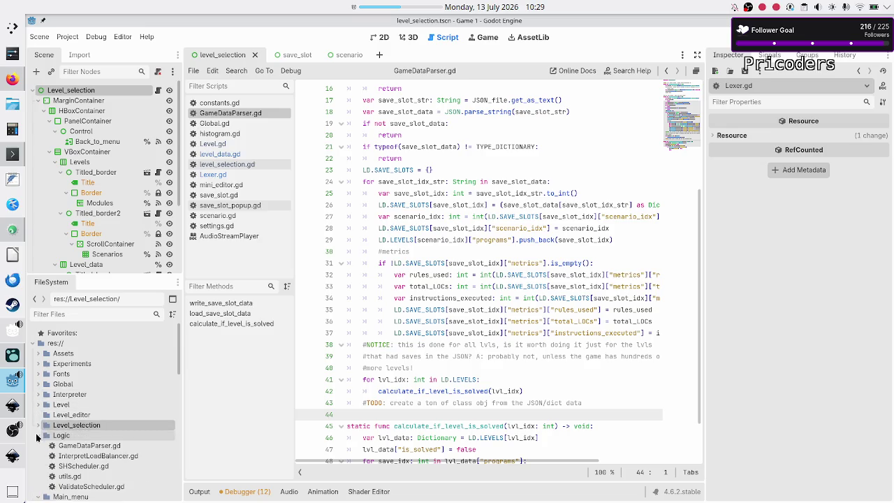
Collapse the Logic, Main_menu, Manual, Tape and Sounds folders as well.
left_click(39, 435)
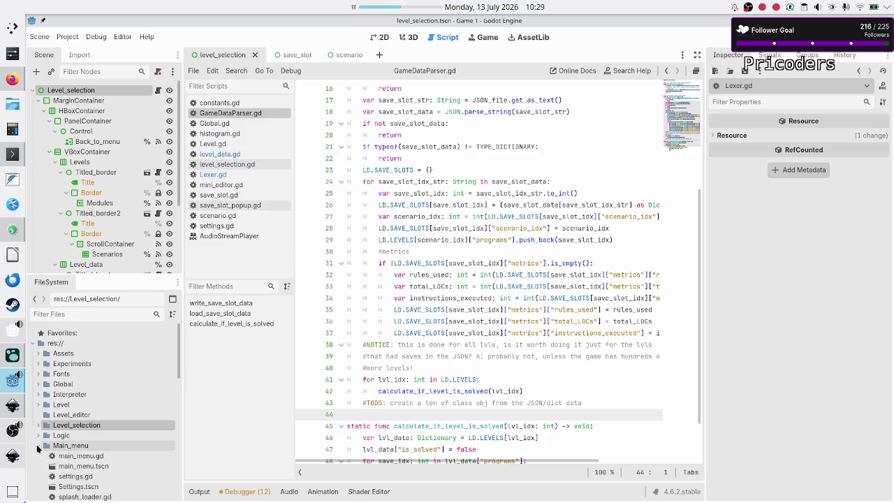
left_click(38, 446)
left_click(38, 456)
scroll(42, 458, "down", 3)
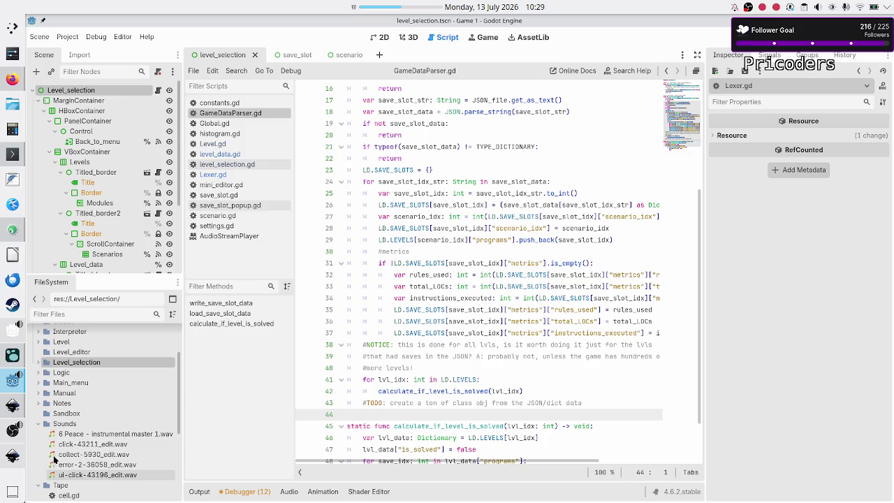
left_click(38, 486)
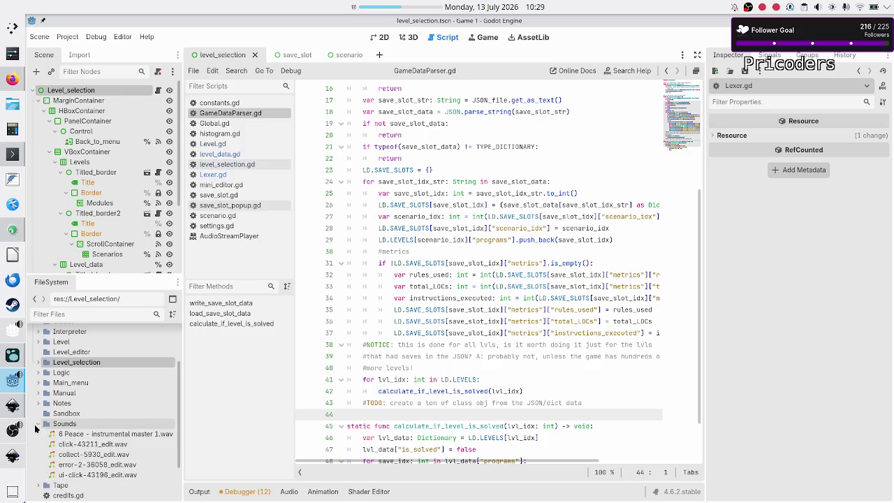
left_click(38, 424)
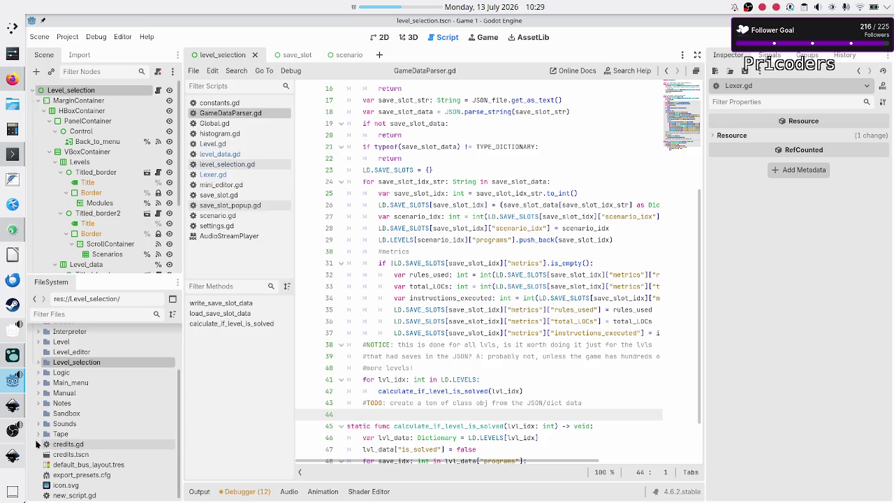
scroll(88, 452, "down", 1)
scroll(89, 456, "up", 3)
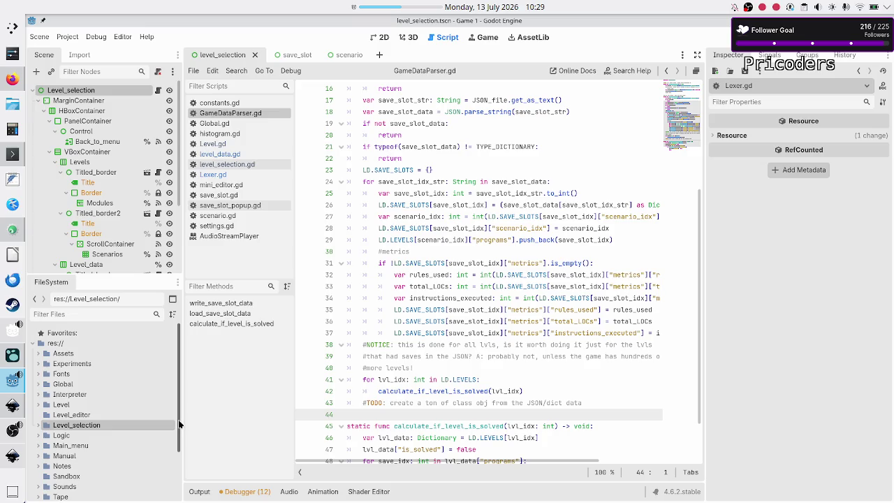
scroll(179, 424, "down", 1)
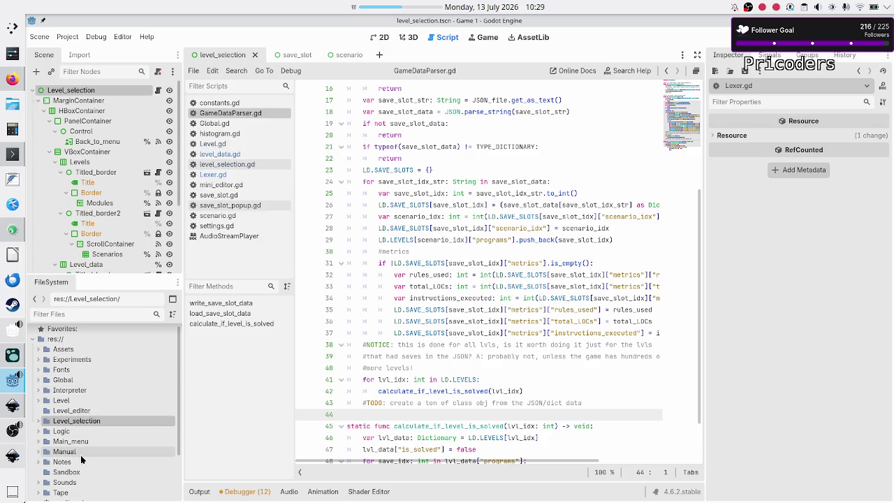
double_click(70, 401)
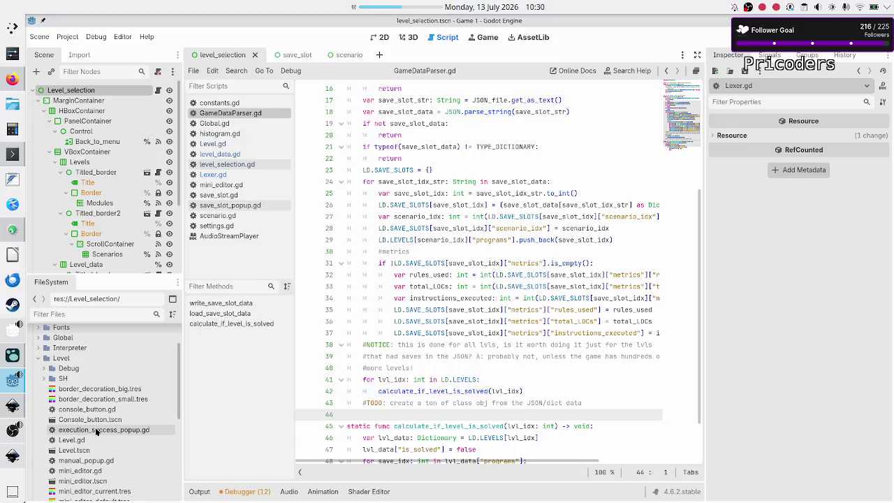
left_click(95, 421)
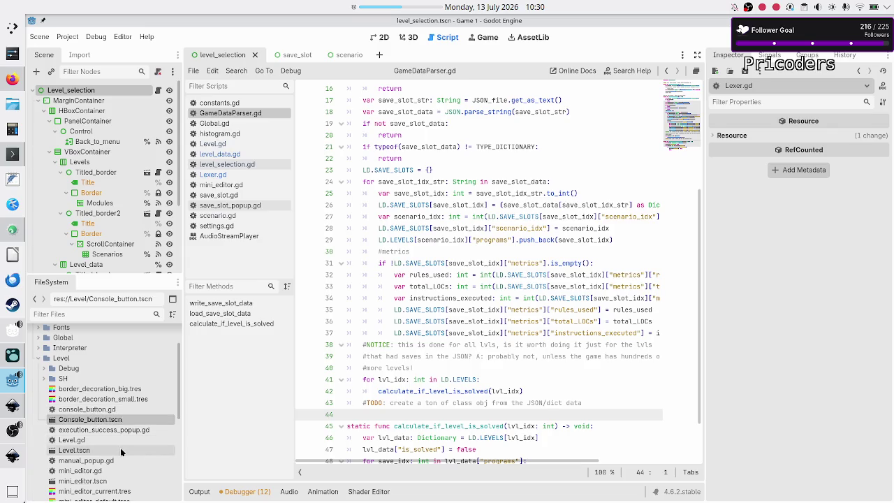
scroll(120, 447, "down", 1)
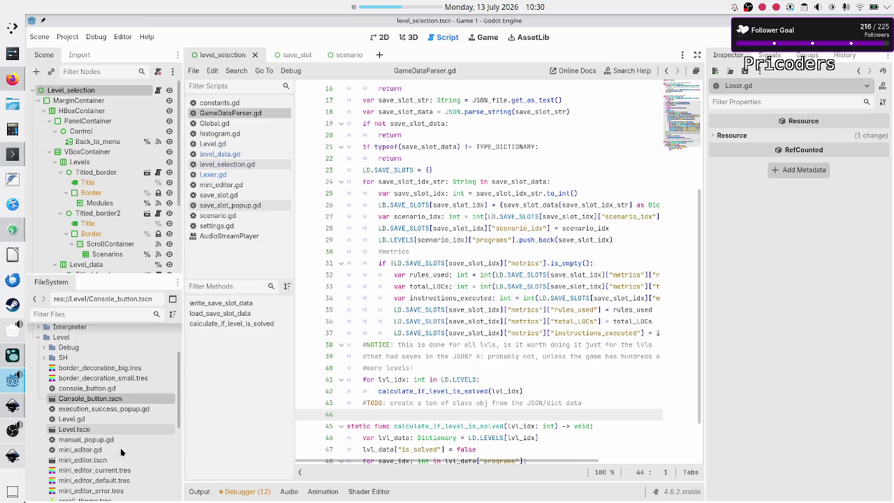
scroll(105, 440, "down", 2)
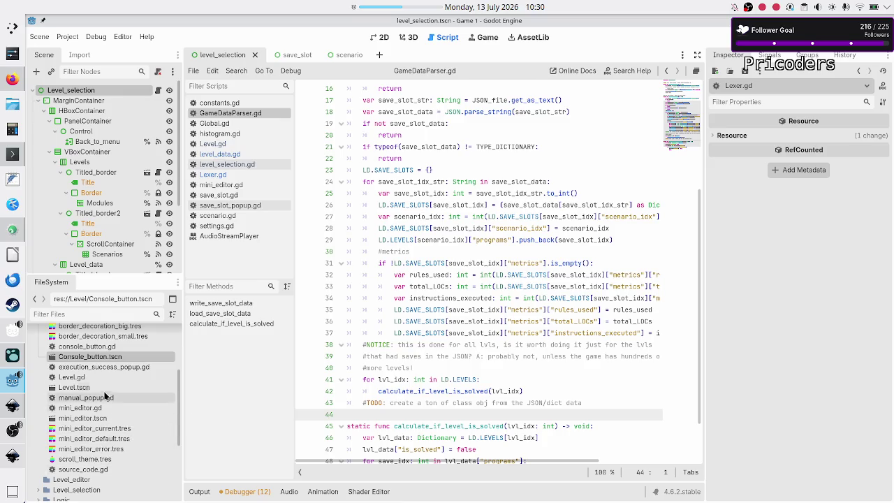
mouse_move(105, 392)
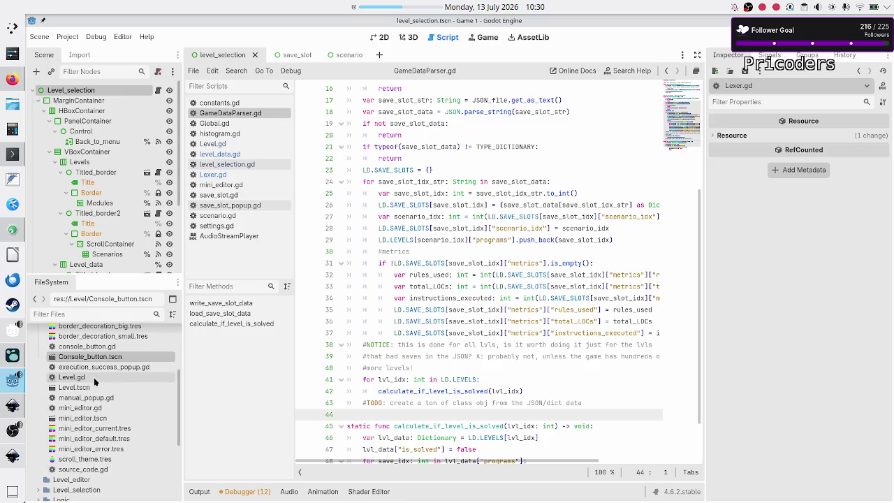
left_click(94, 378)
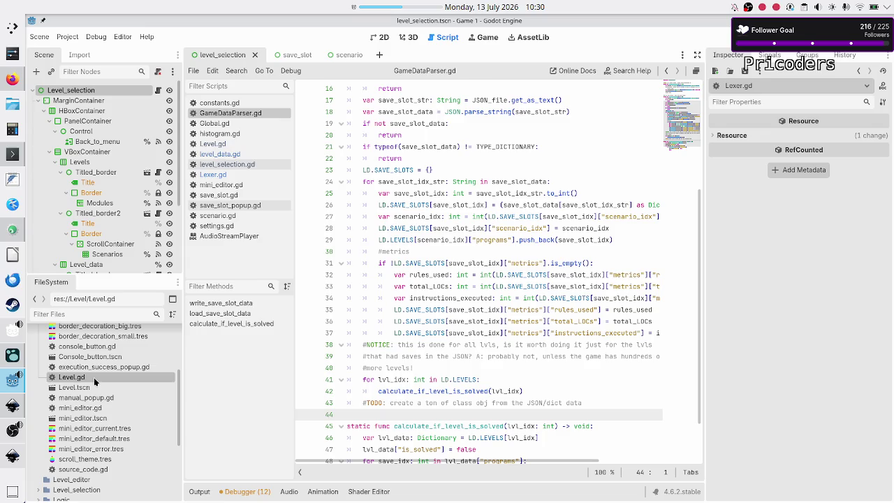
scroll(94, 378, "up", 3)
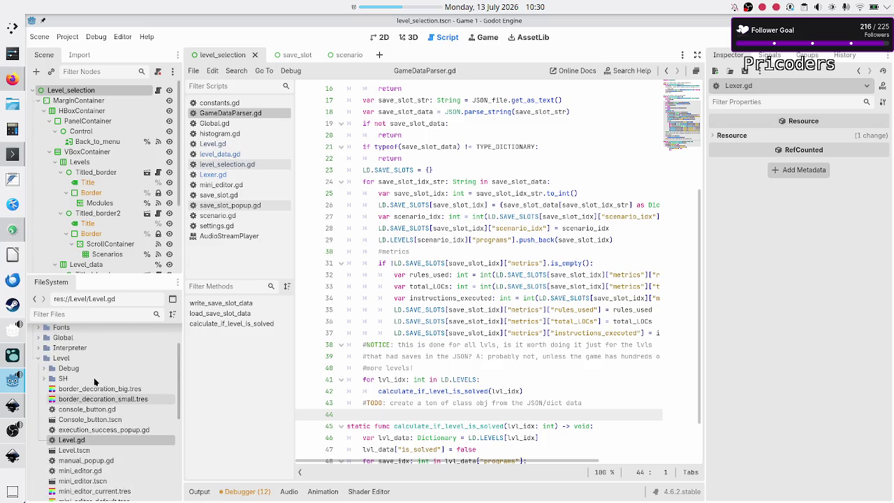
mouse_move(67, 390)
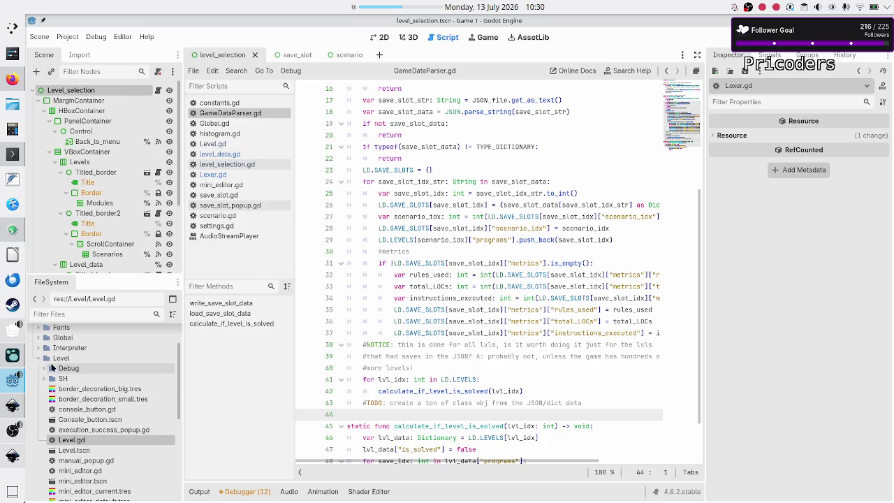
left_click(38, 357)
scroll(48, 356, "up", 2)
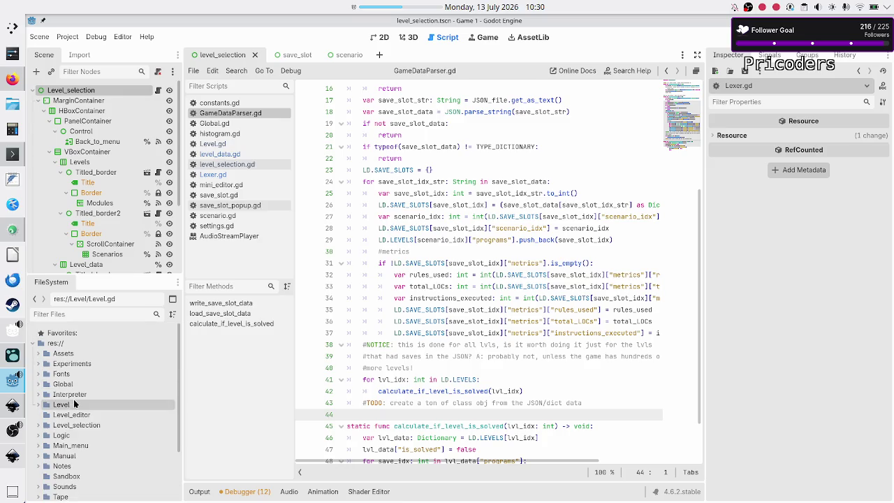
left_click(55, 349)
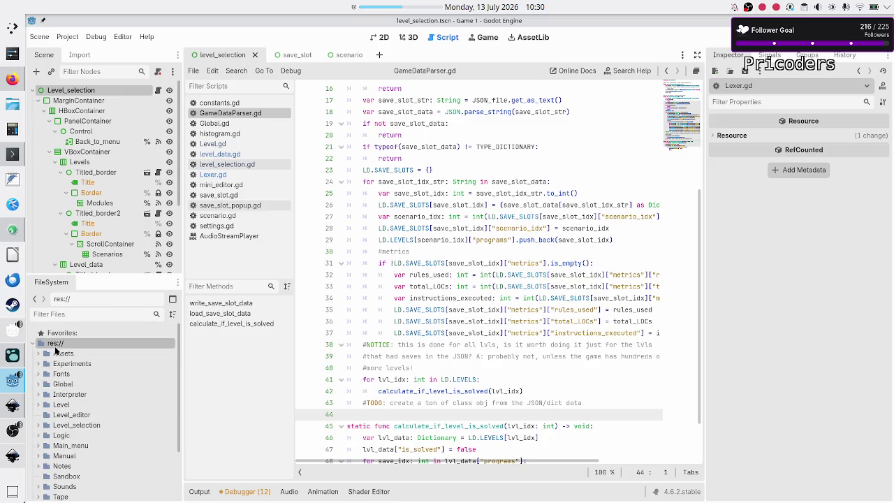
Create a new folder named UI directly under res:// in the FileSystem dock.
right_click(58, 345)
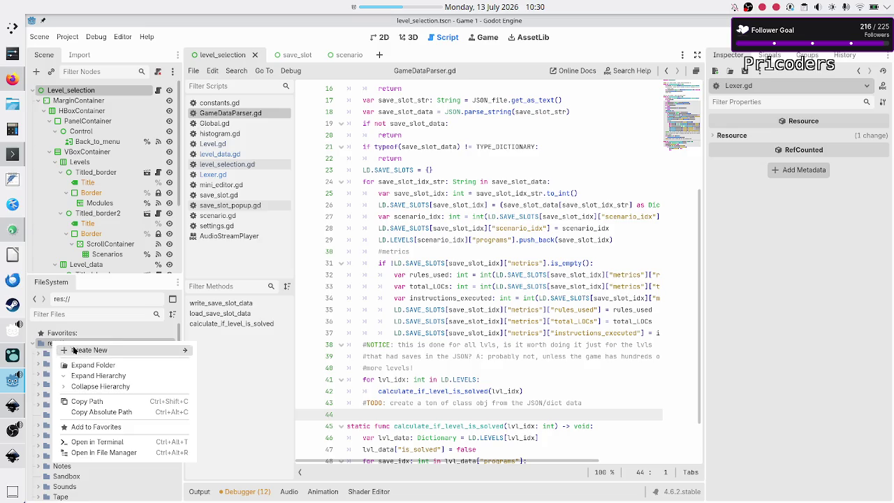
mouse_move(129, 352)
left_click(219, 352)
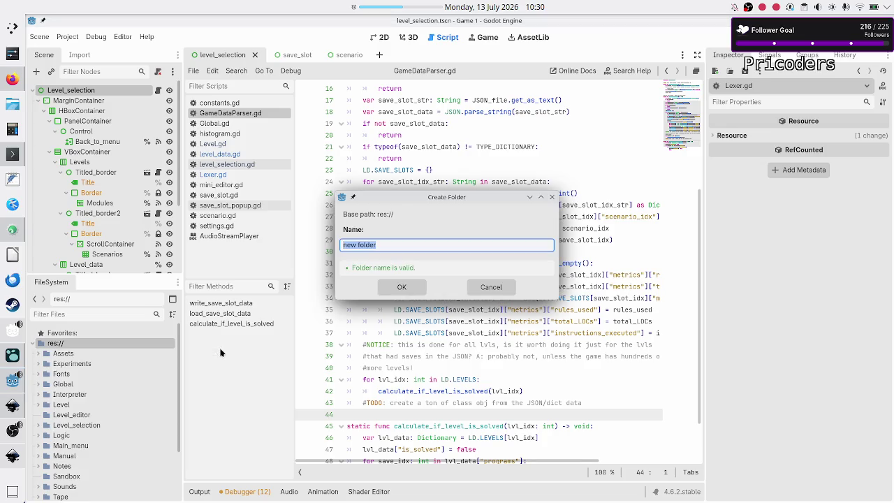
type("UI")
left_click(401, 287)
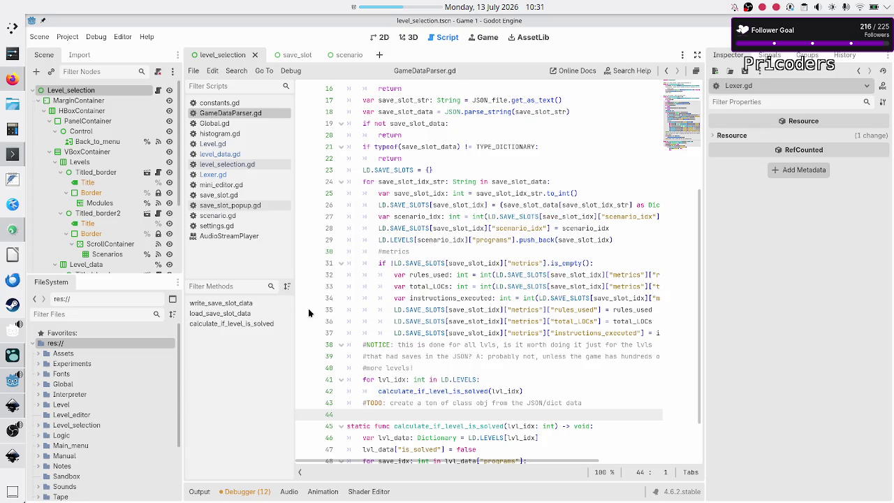
Expand the Logic folder and open InterpretLoadBalancer.gd in the script editor.
scroll(166, 388, "down", 3)
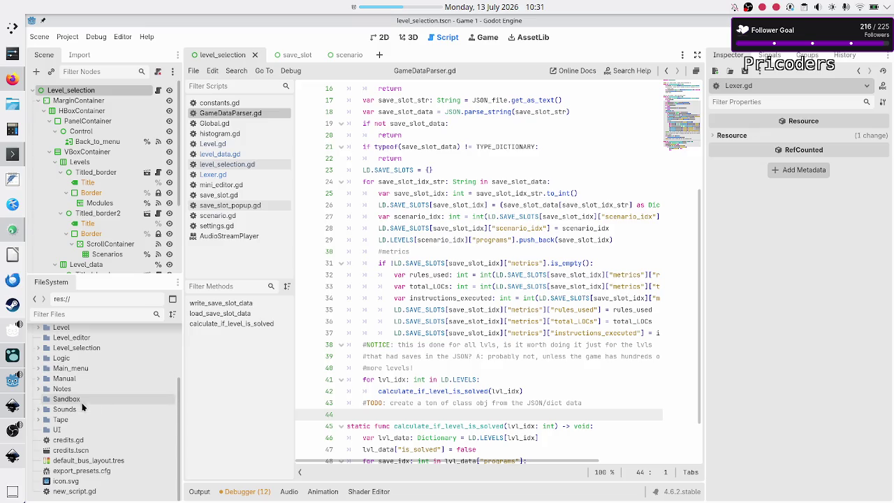
left_click(38, 359)
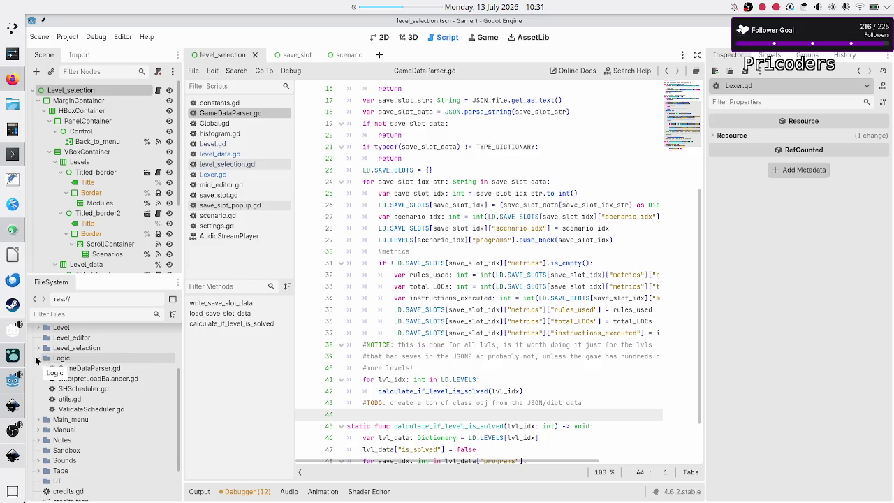
left_click(38, 358)
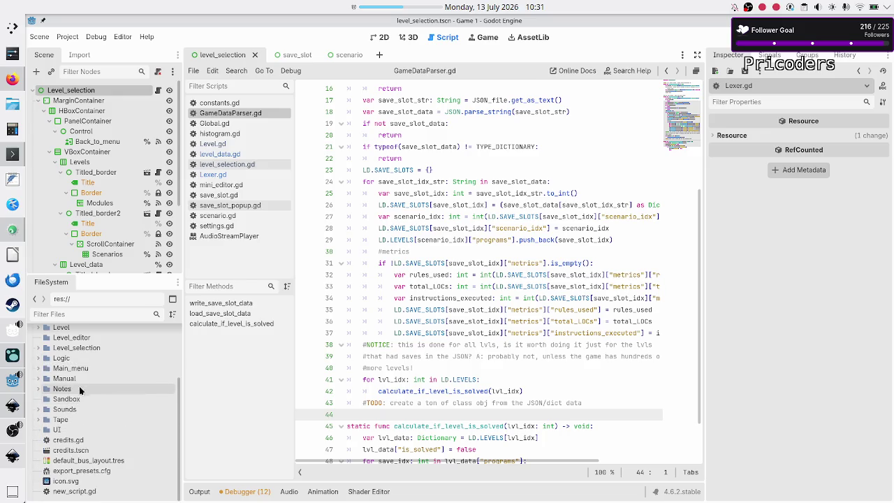
left_click(39, 359)
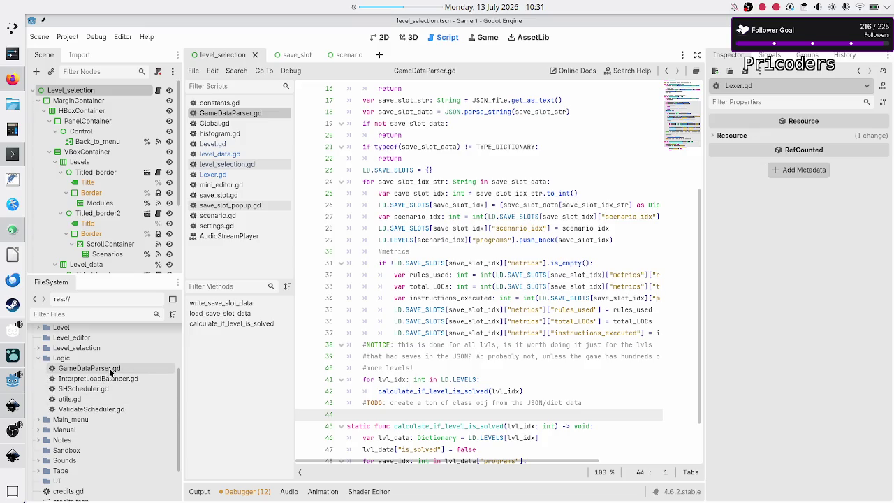
left_click(109, 373)
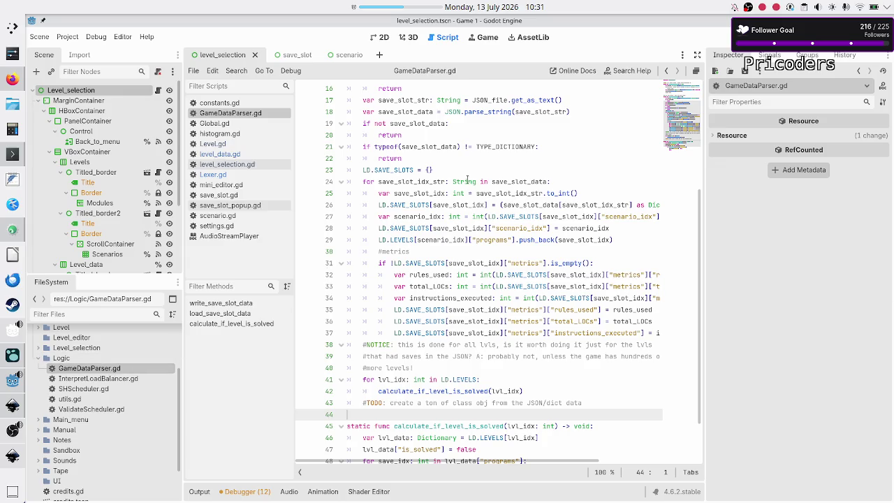
scroll(467, 178, "up", 5)
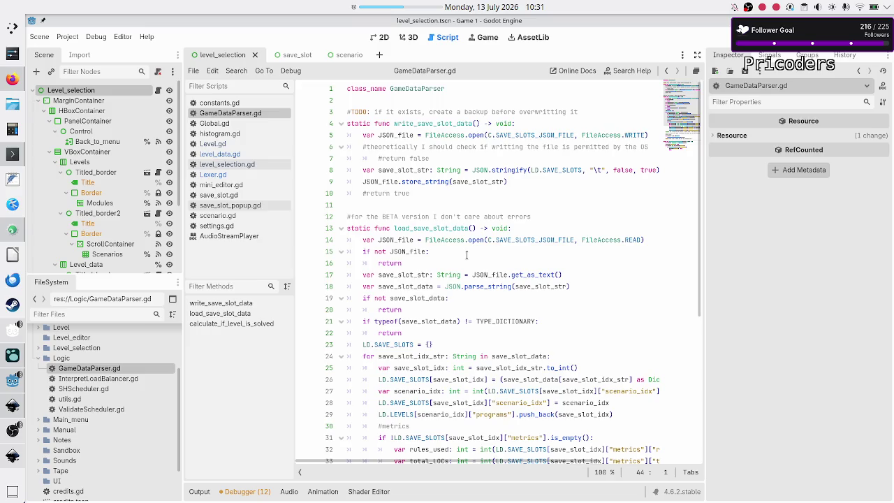
scroll(466, 254, "down", 5)
scroll(467, 255, "up", 5)
double_click(114, 377)
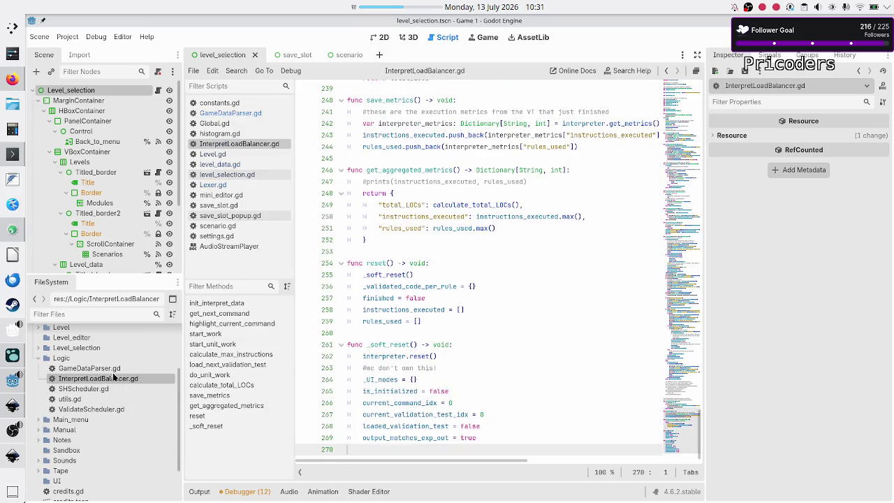
Scroll through the script, selecting _UI_nodes on line 137 and the highlight_current_command call on line 138.
scroll(426, 262, "up", 10)
scroll(426, 262, "up", 20)
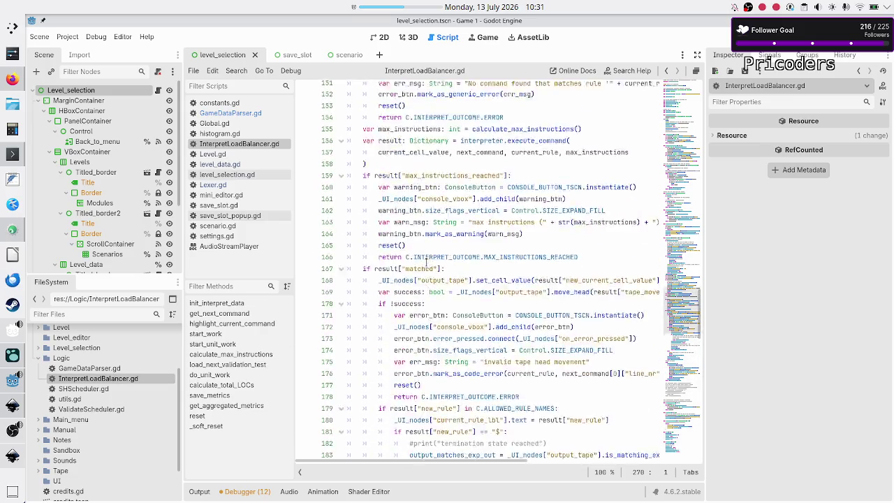
scroll(431, 286, "up", 10)
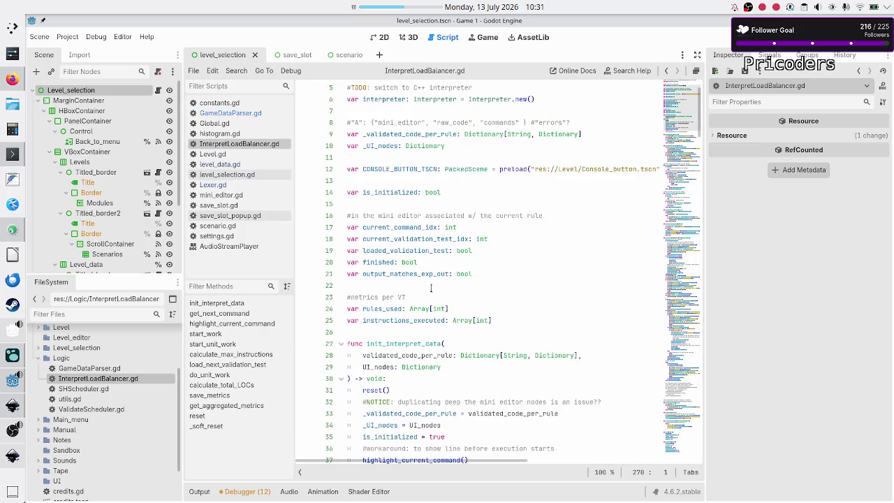
scroll(431, 286, "down", 12)
scroll(431, 287, "down", 5)
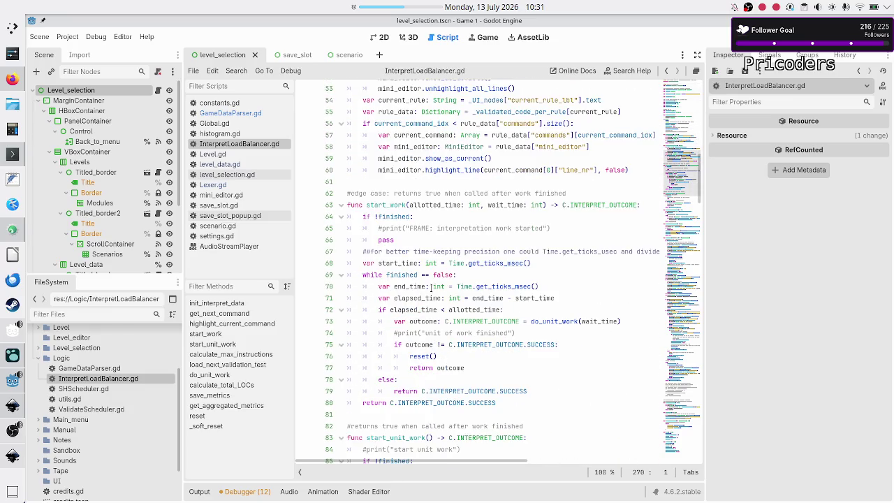
scroll(431, 287, "down", 17)
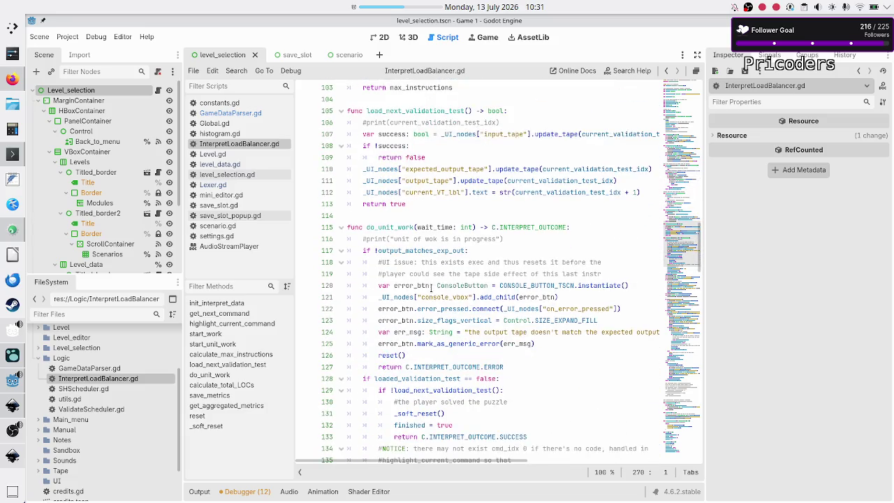
scroll(431, 287, "down", 6)
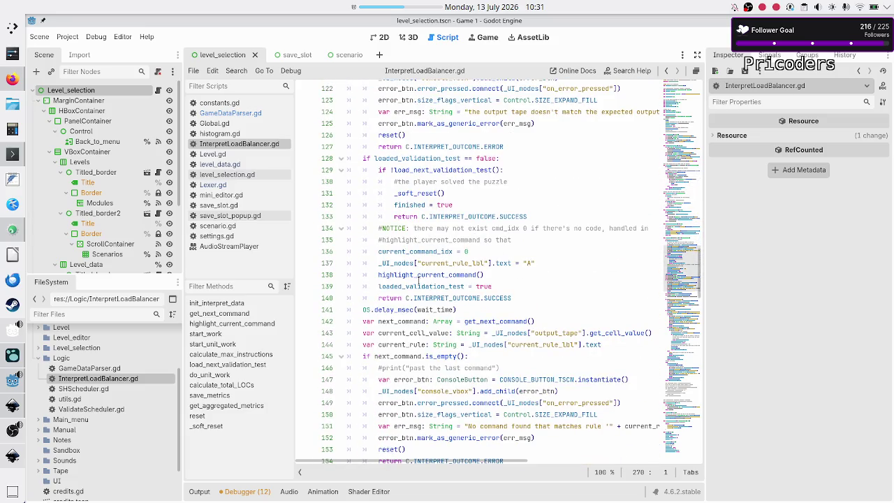
double_click(403, 263)
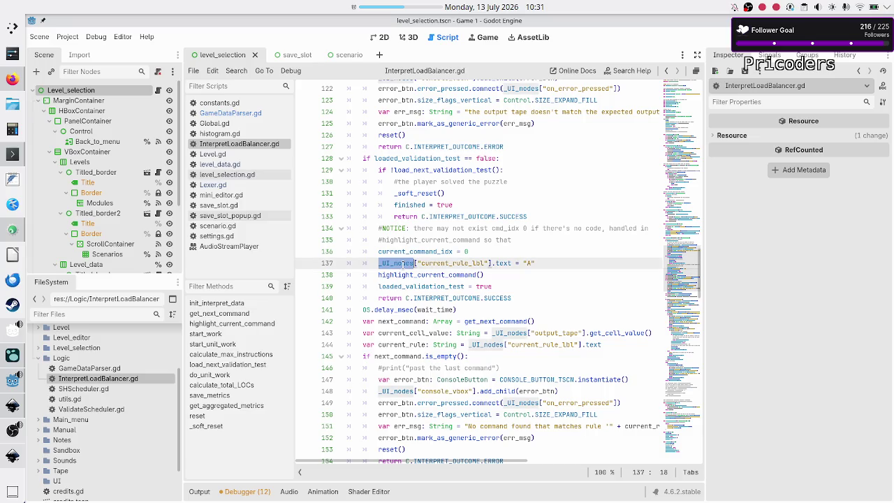
left_click(403, 263)
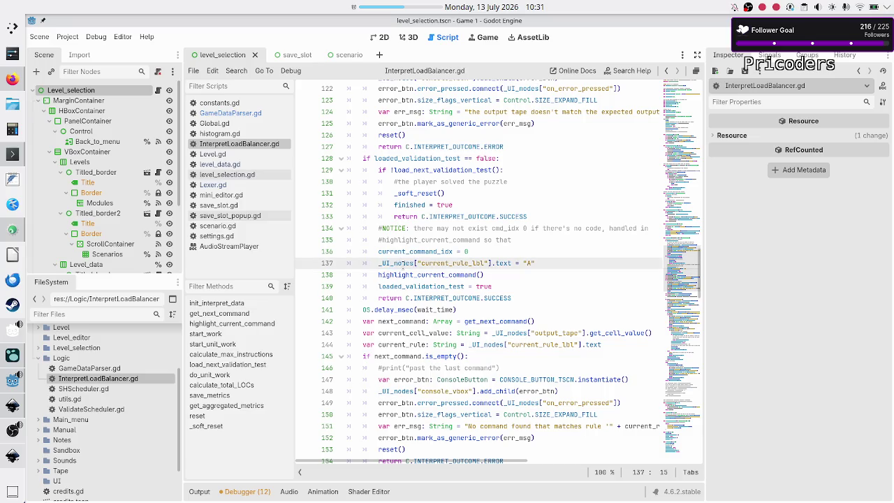
double_click(403, 263)
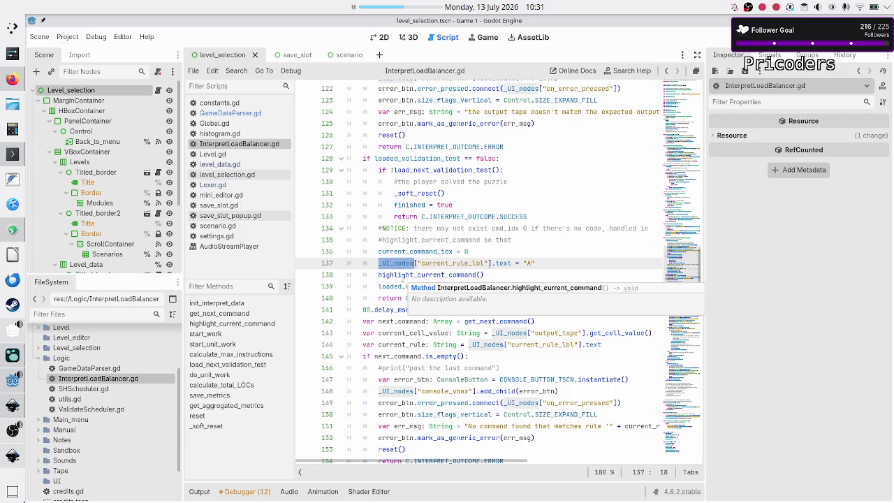
left_click(390, 278)
double_click(391, 277)
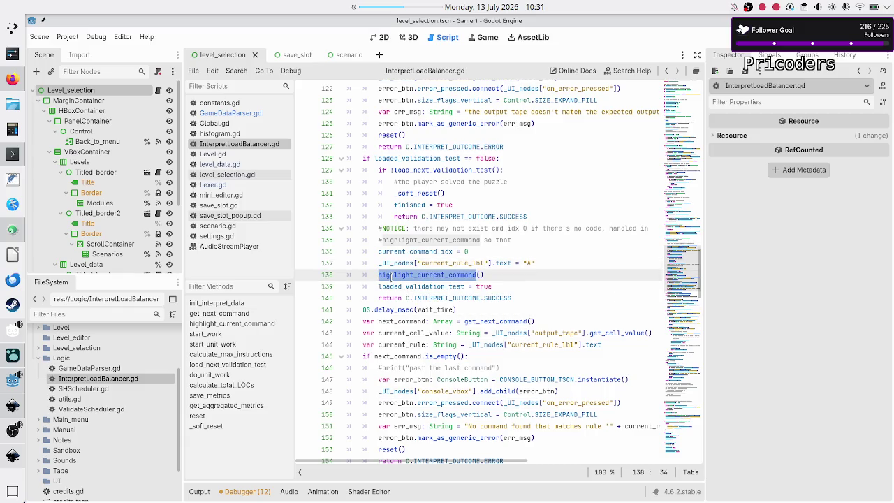
left_click(391, 277)
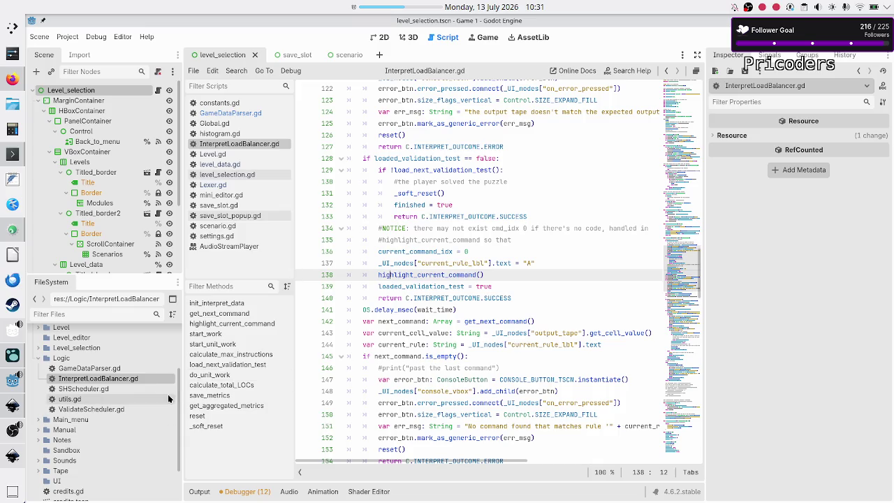
Collapse the Logic folder and rename the UI folder to UI_logic.
left_click(37, 358)
scroll(74, 402, "up", 5)
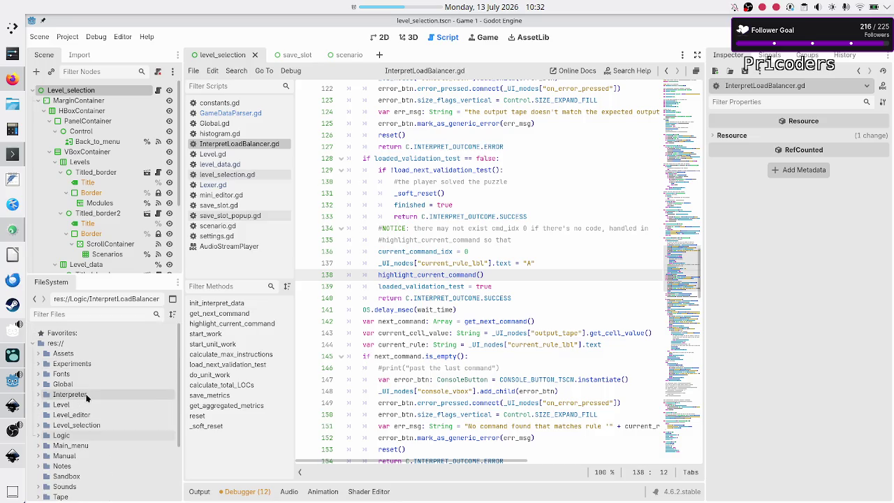
scroll(86, 393, "down", 1)
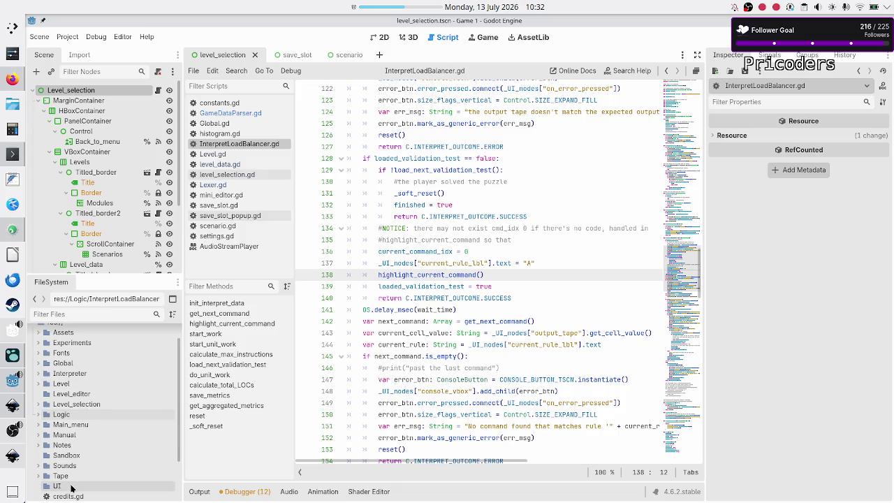
left_click(71, 487)
right_click(70, 487)
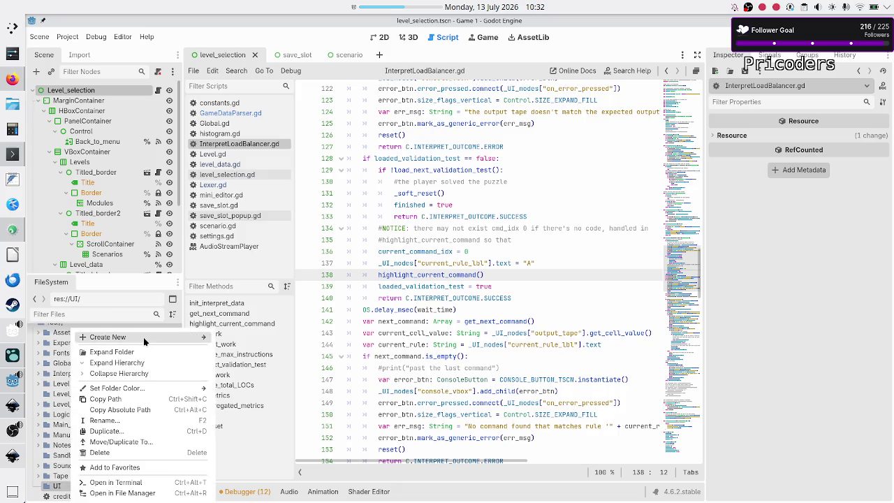
left_click(138, 421)
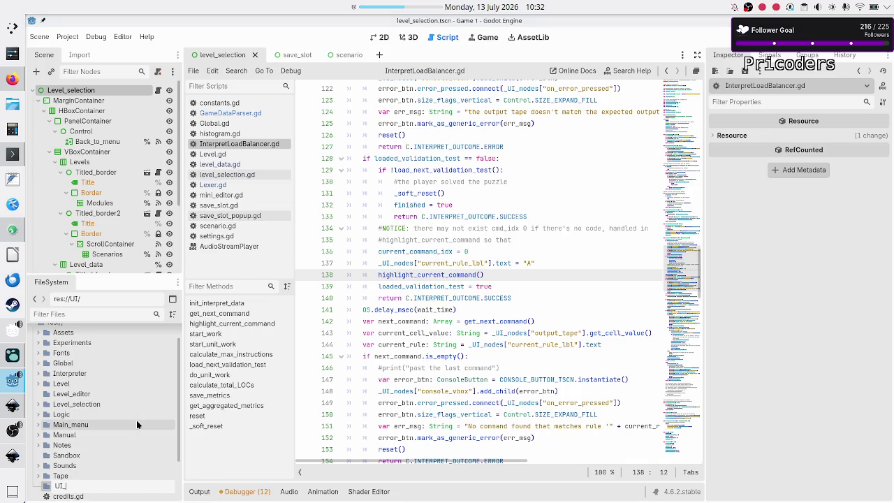
type("logic")
key("Return")
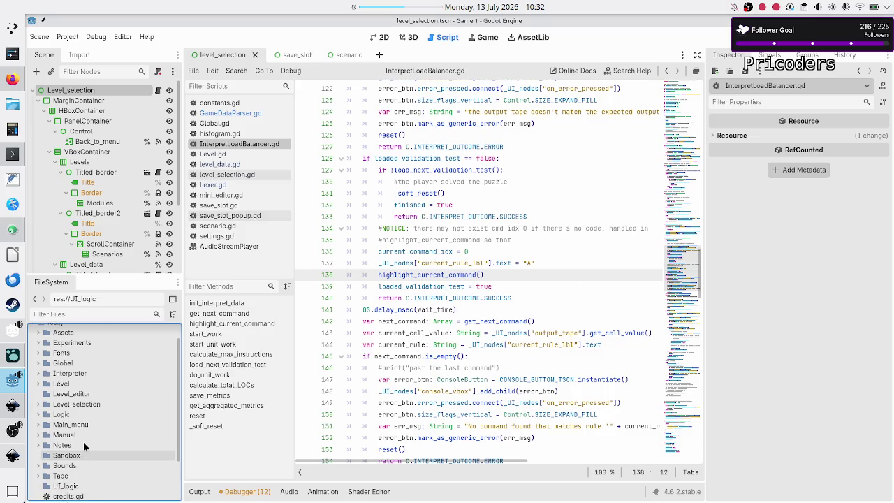
Create a Data_logic folder at the project root and select it.
scroll(82, 356, "up", 2)
left_click(70, 343)
right_click(82, 344)
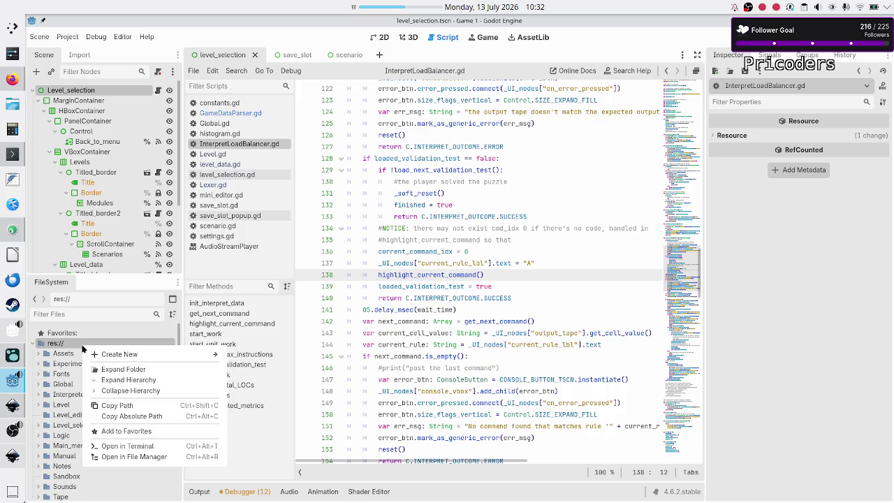
mouse_move(154, 353)
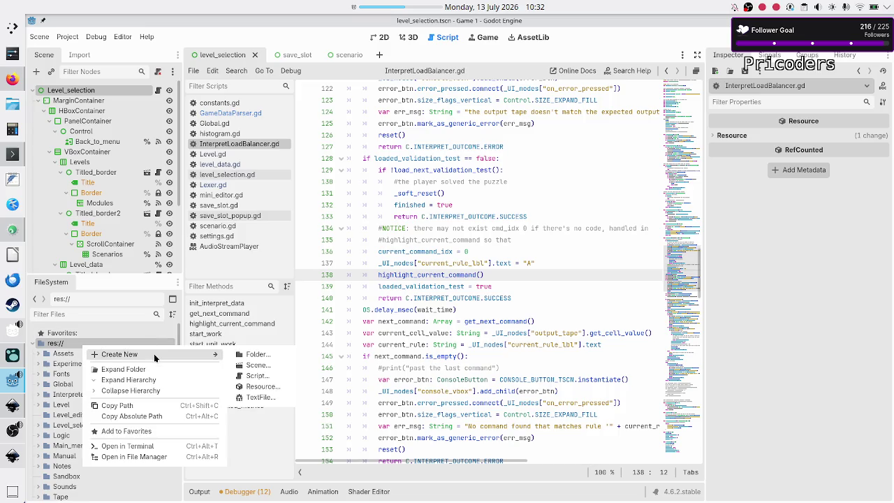
left_click(269, 355)
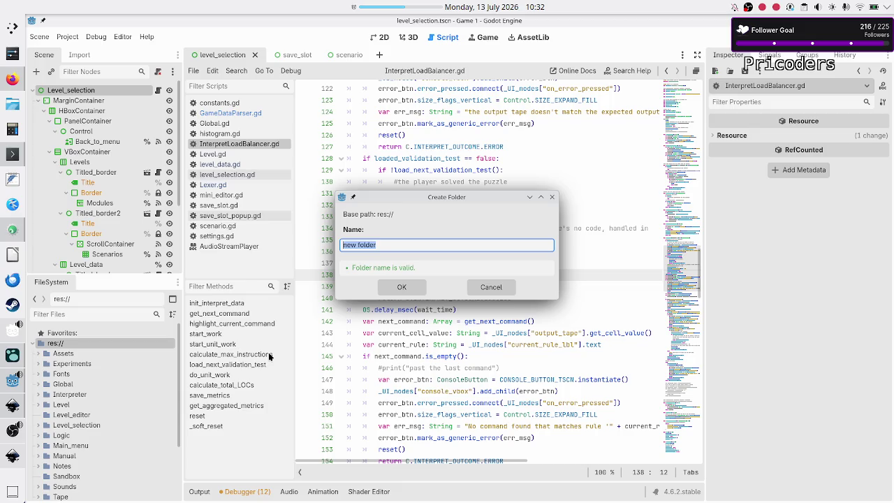
type("Data-logi")
key("BackSpace")
key("BackSpace")
key("BackSpace")
type("_logic")
left_click(400, 283)
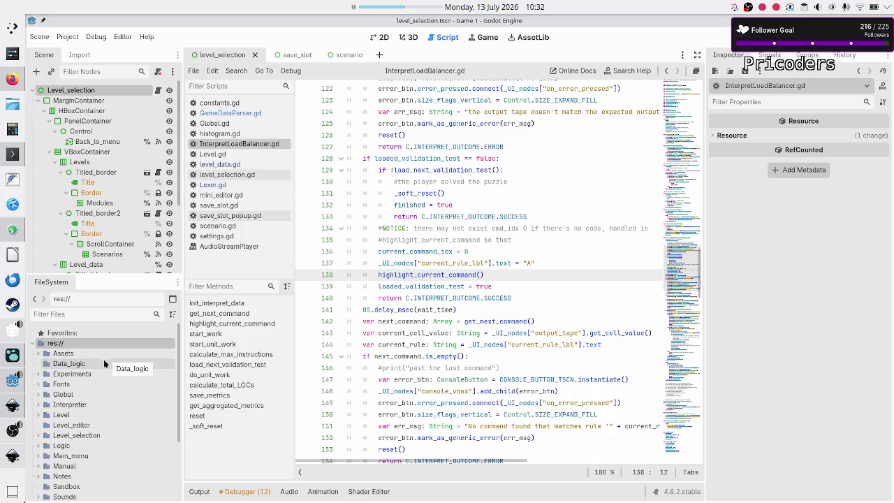
left_click(56, 367)
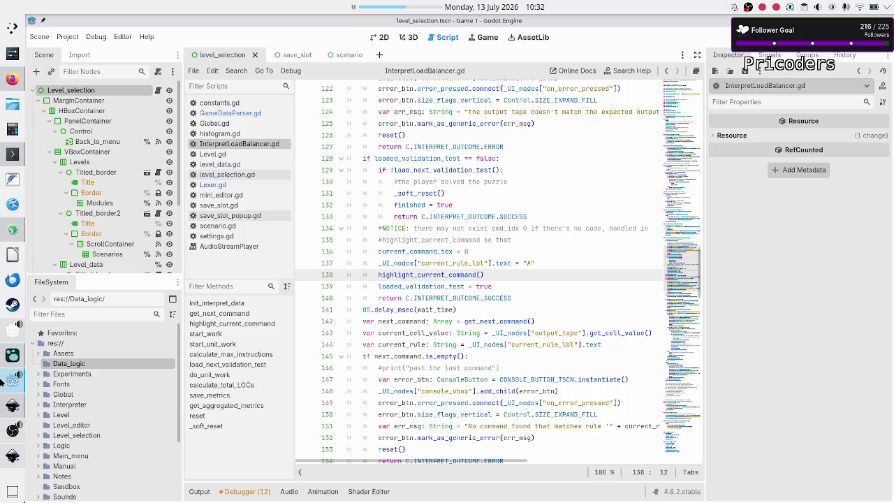
Switch from Godot to the Logseq journal window via the taskbar.
mouse_move(9, 382)
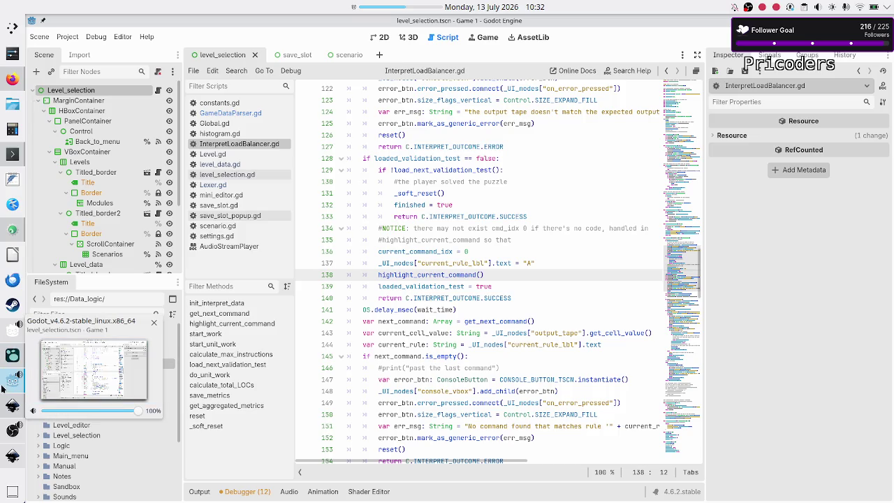
mouse_move(2, 338)
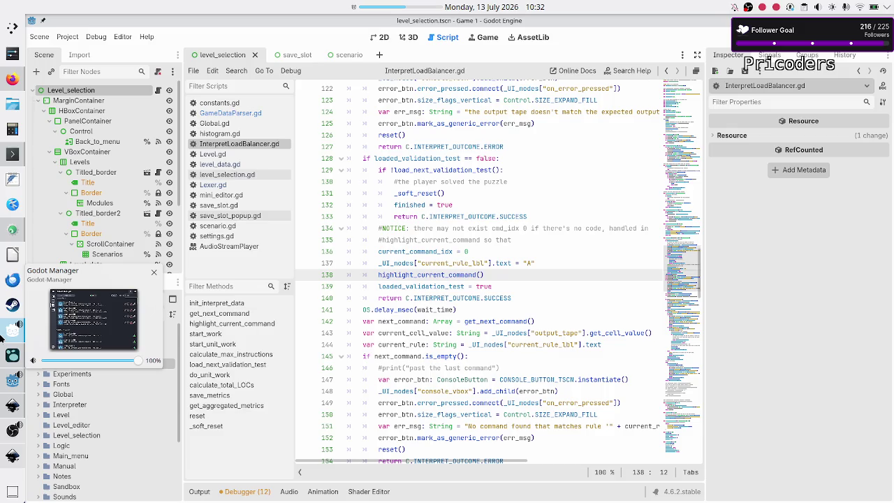
left_click(8, 355)
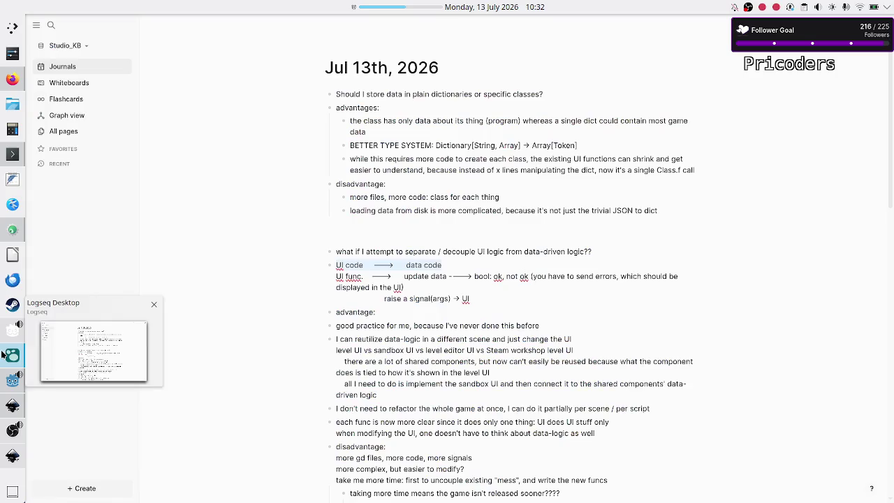
Add a top journal block: worst case, if UI/data separation fails, I learned not to do this.
left_click(418, 243)
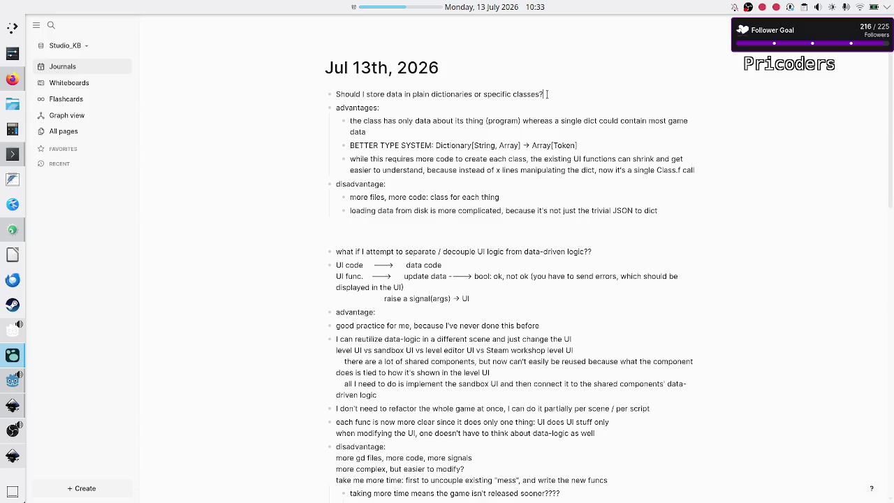
key("Return")
key("Return")
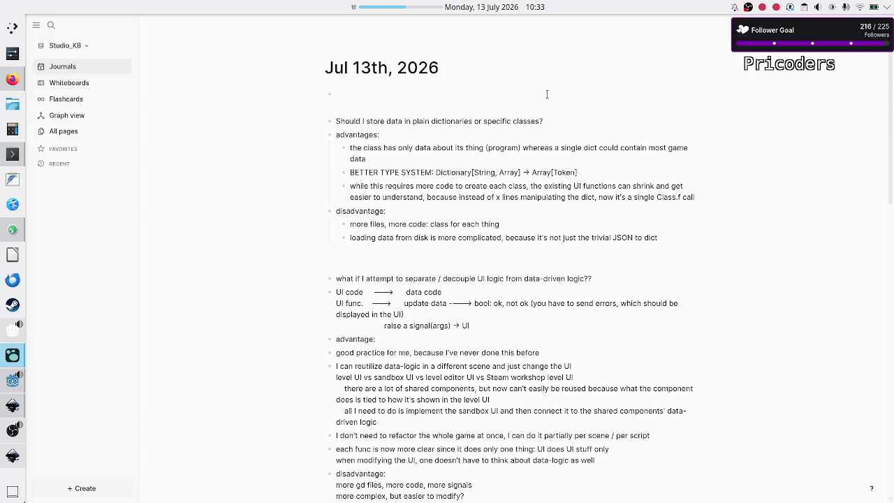
type("Worst case")
type(" scenario if")
type(" UI")
type("/data sepa")
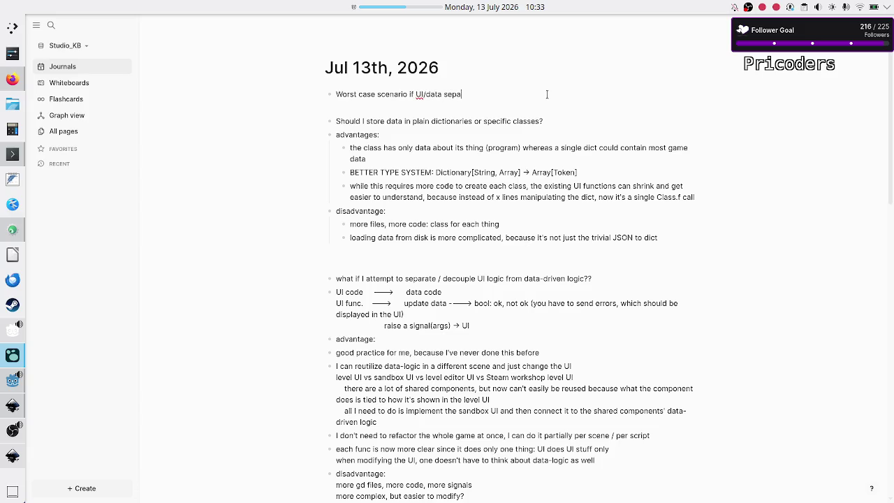
type("ration doesn't")
type(" work out as")
type(" expected ")
type("(")
type("disadv")
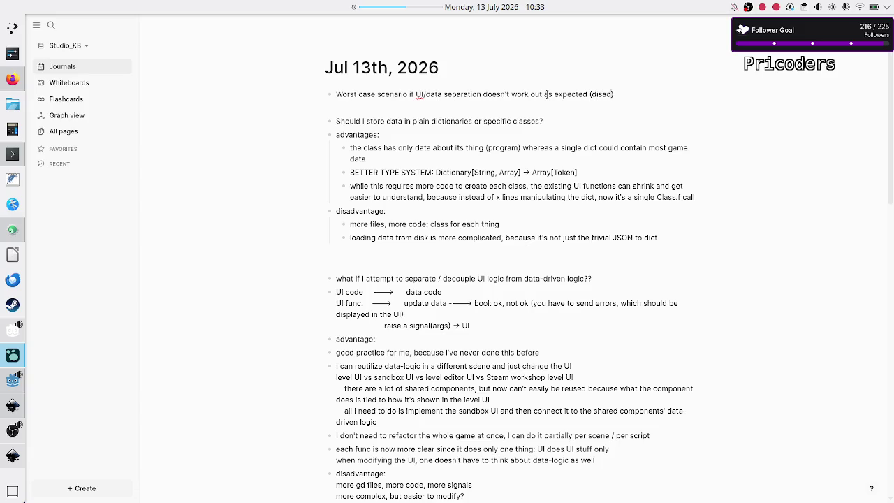
type("ant")
type("ages ")
type("outweigh th")
type("e advantages")
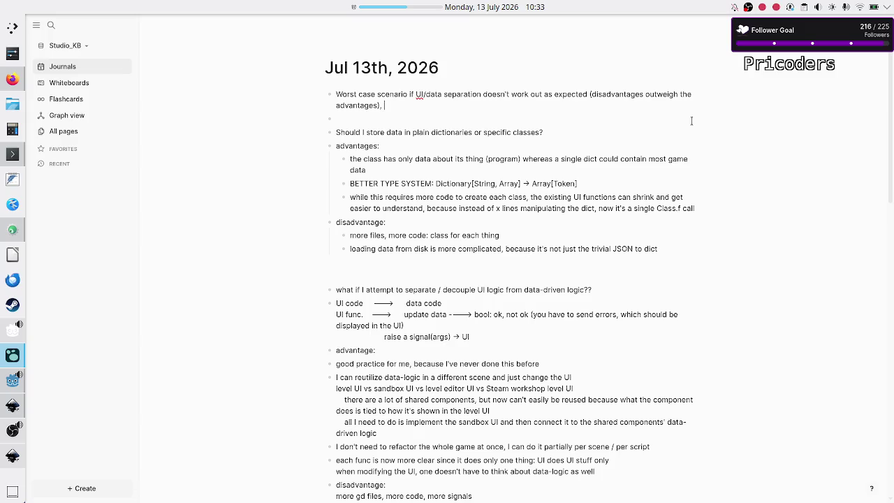
type("then I learned")
type(" not to do")
type(" this in")
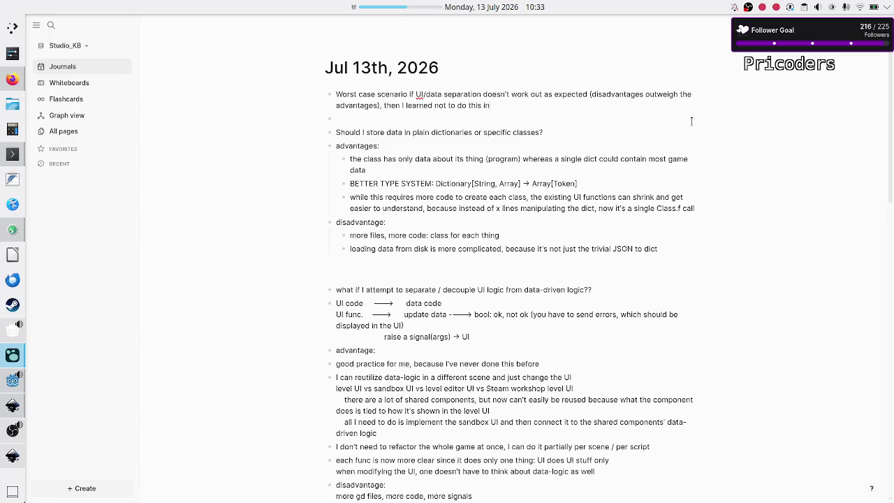
type(" the future")
key("Return")
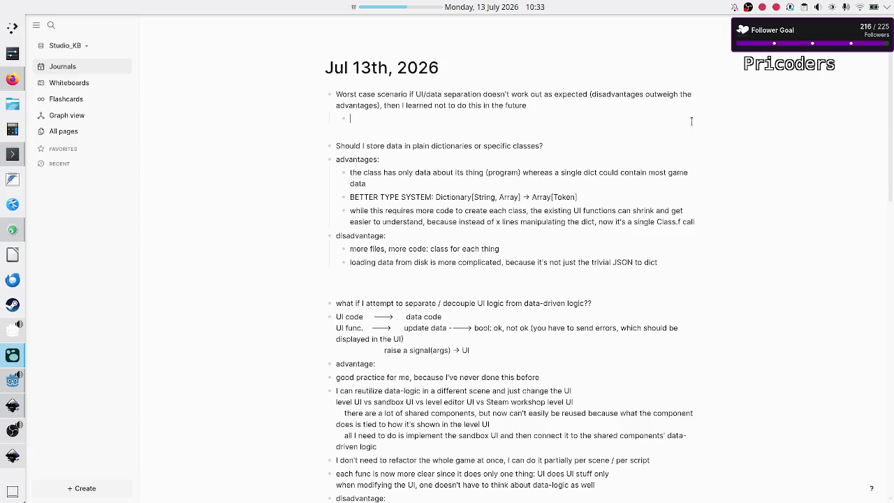
Write the indented sub-point 'feel pain (time lost) now to get better later' under the worst-case note.
type("feel pain no")
type("w")
key("BackSpace")
key("BackSpace")
type("o get be")
type("tter later")
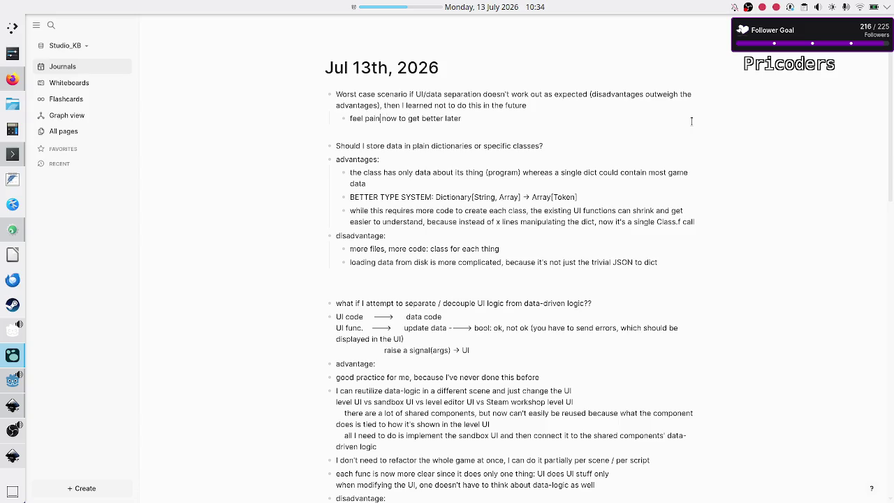
type("(time lost)")
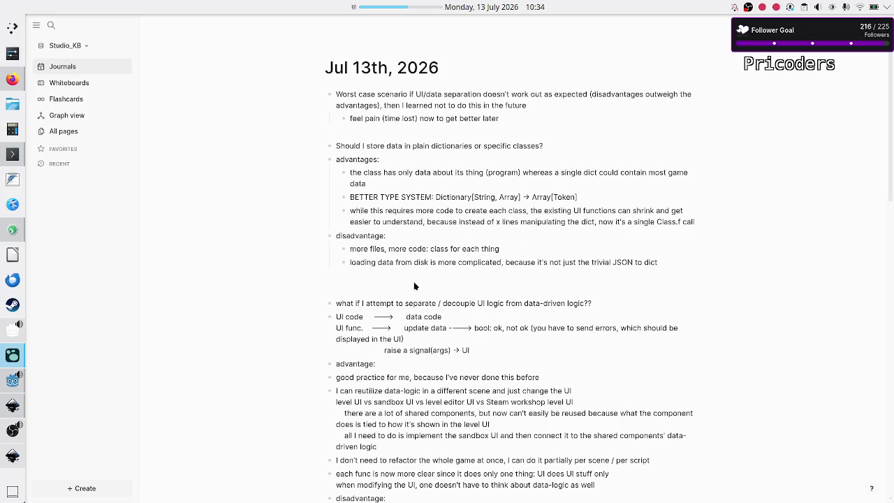
scroll(422, 355, "down", 5)
scroll(422, 355, "up", 5)
key("shift+Left")
key("shift+Left")
key("shift+Left")
key("shift+Left")
key("shift+Left")
key("shift+Left")
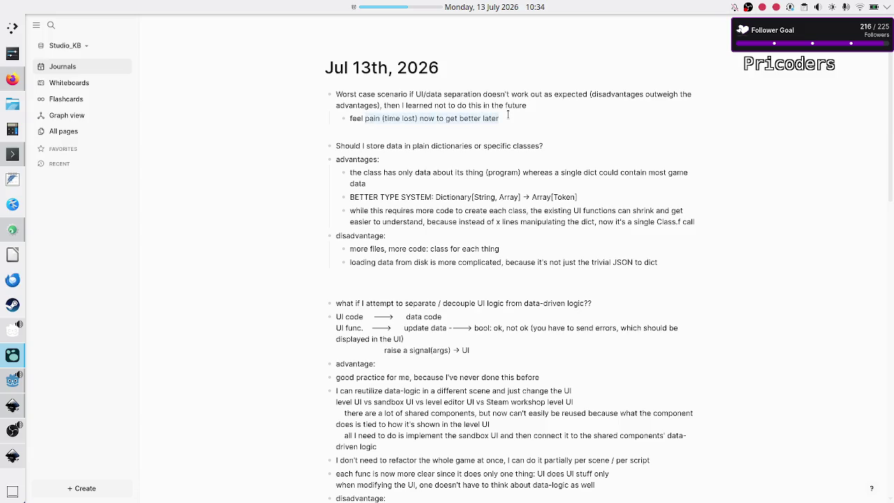
key("Up")
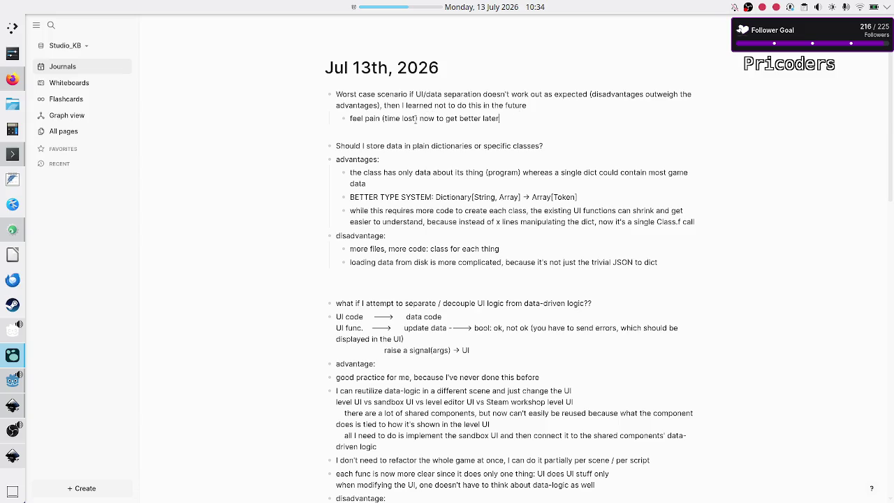
Return to Godot and place the caret on line 137 of InterpretLoadBalancer.gd.
left_click(12, 381)
left_click(558, 262)
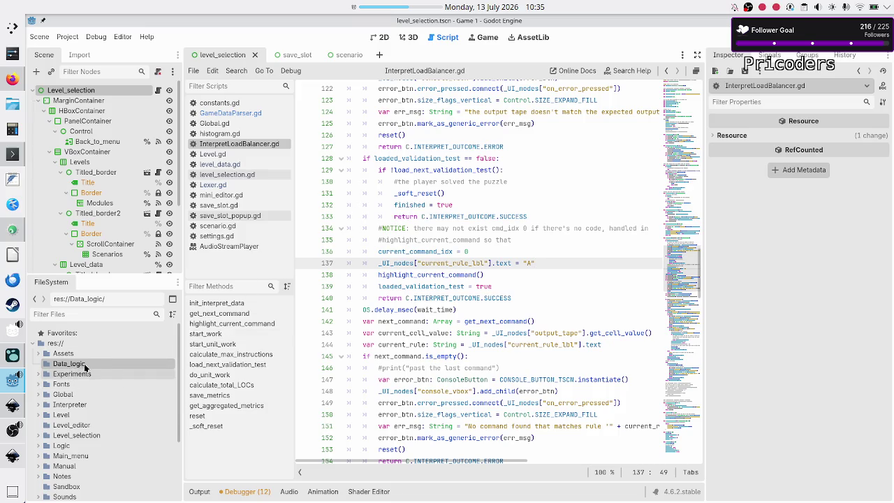
scroll(82, 389, "down", 3)
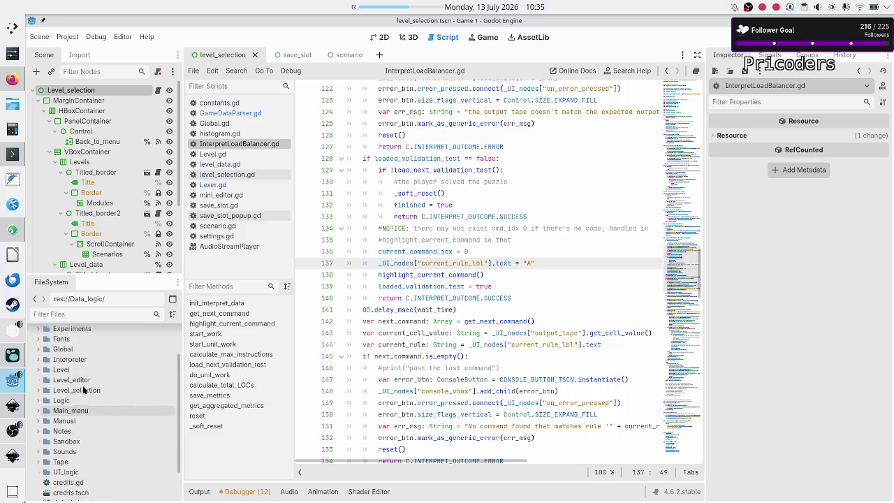
scroll(83, 385, "up", 3)
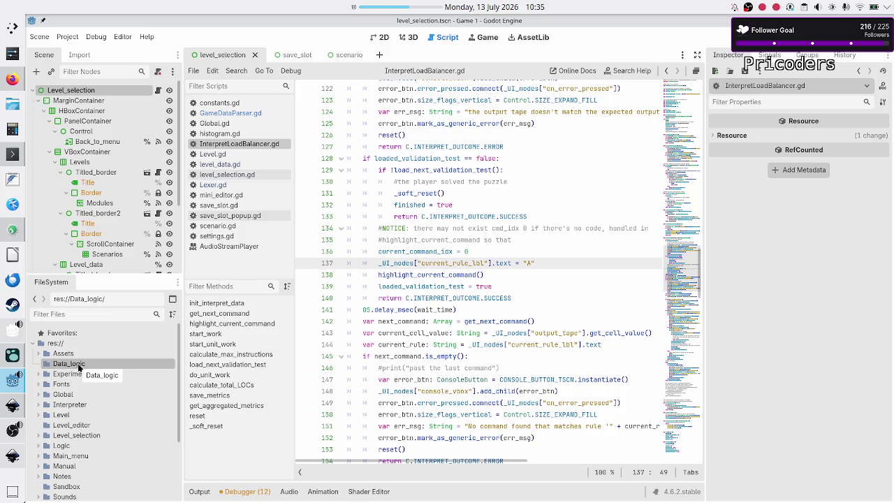
scroll(70, 431, "down", 3)
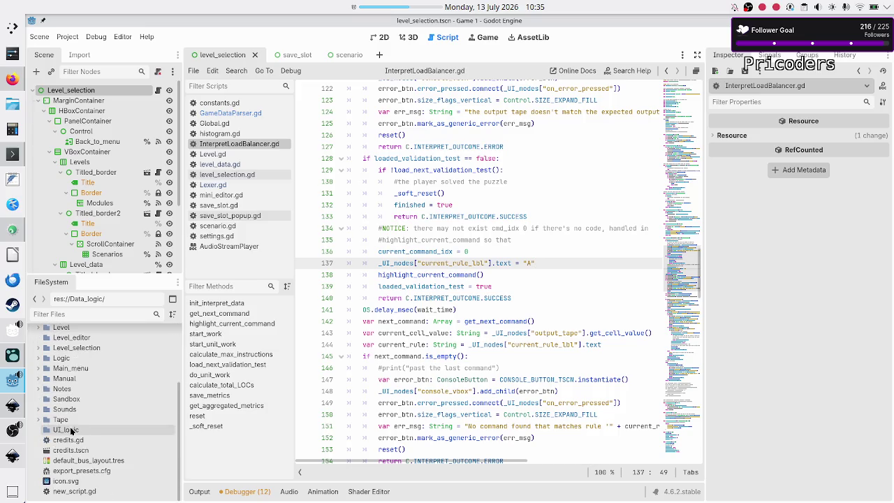
Browse the UI_logic, Level_editor, Level_selection and Data_logic folders, then bring up Firefox's Reddit GDScript thread.
left_click(70, 431)
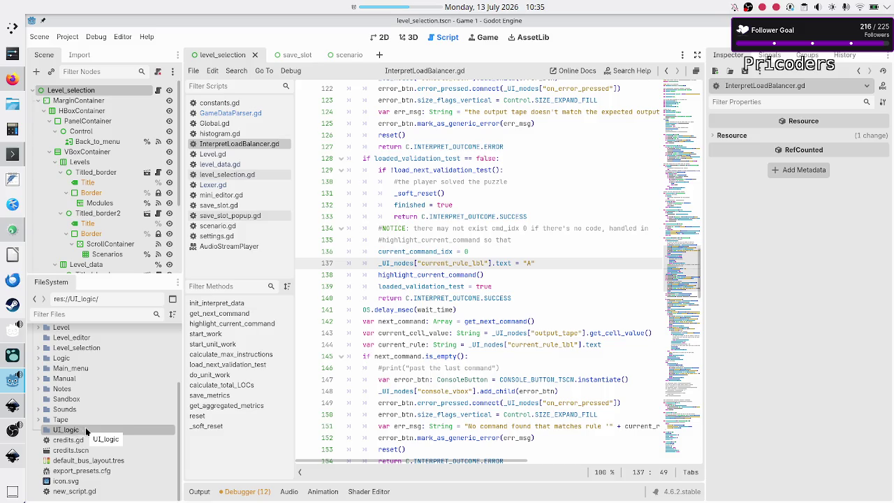
scroll(85, 427, "up", 3)
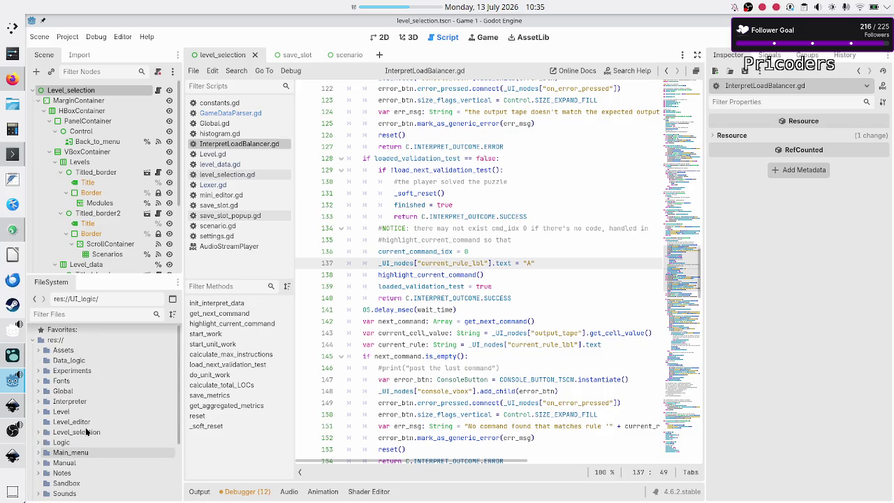
scroll(86, 427, "down", 3)
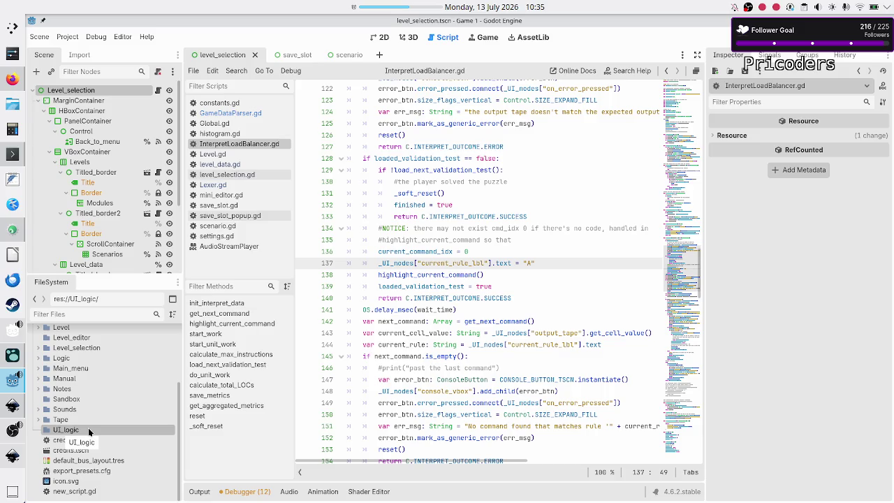
scroll(86, 372, "up", 1)
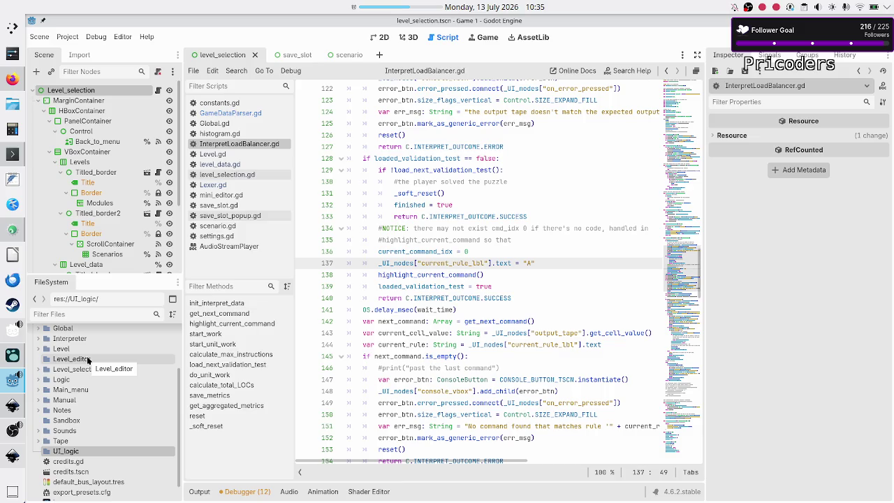
left_click(88, 360)
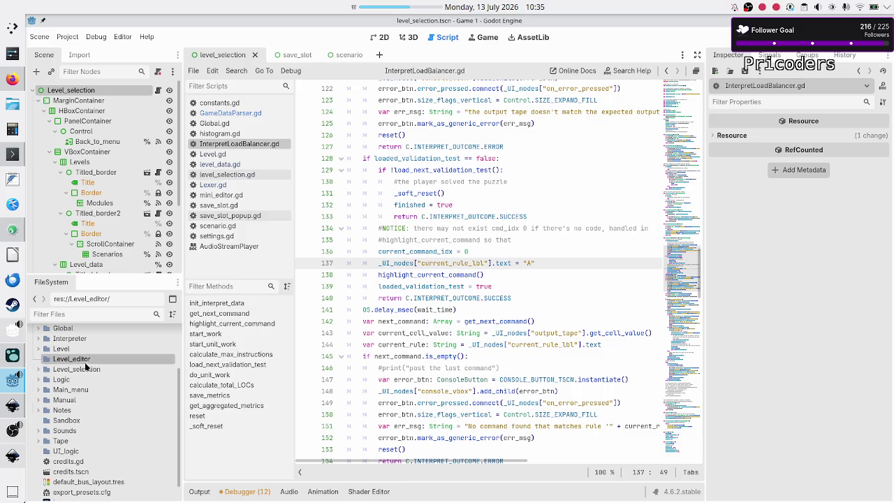
left_click(85, 371)
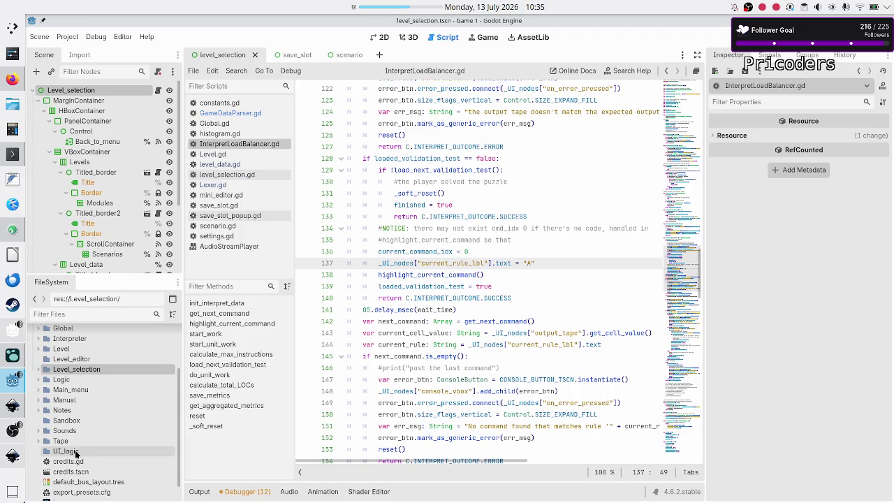
left_click(77, 451)
scroll(87, 408, "up", 3)
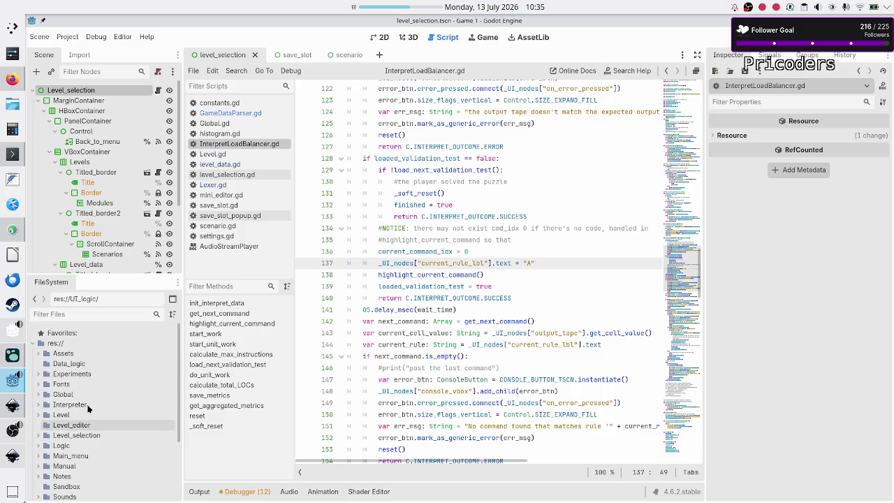
left_click(91, 362)
left_click(7, 81)
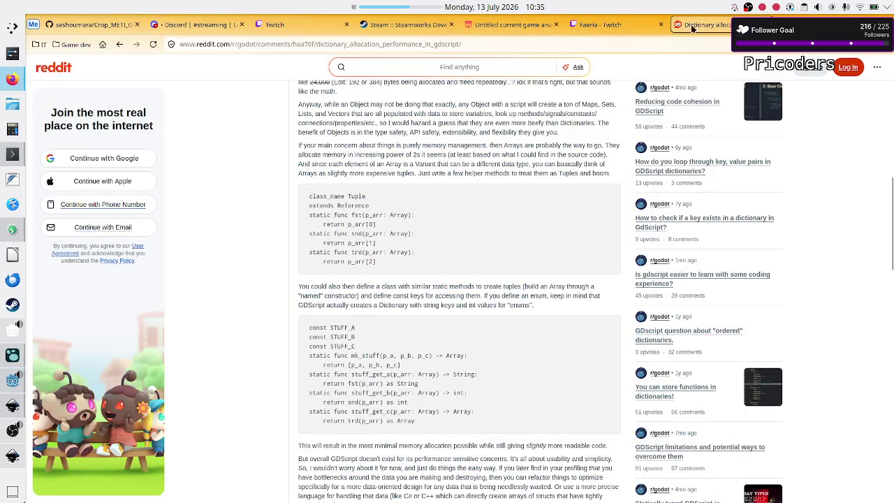
View the Twitch Faeria category page, highlight 'Channels', then return to the Godot editor.
left_click(607, 25)
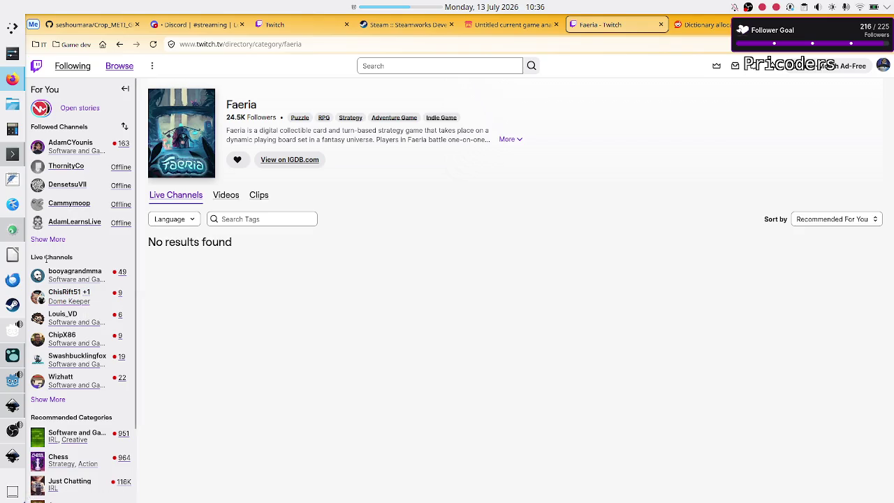
left_click_drag(45, 257, 74, 259)
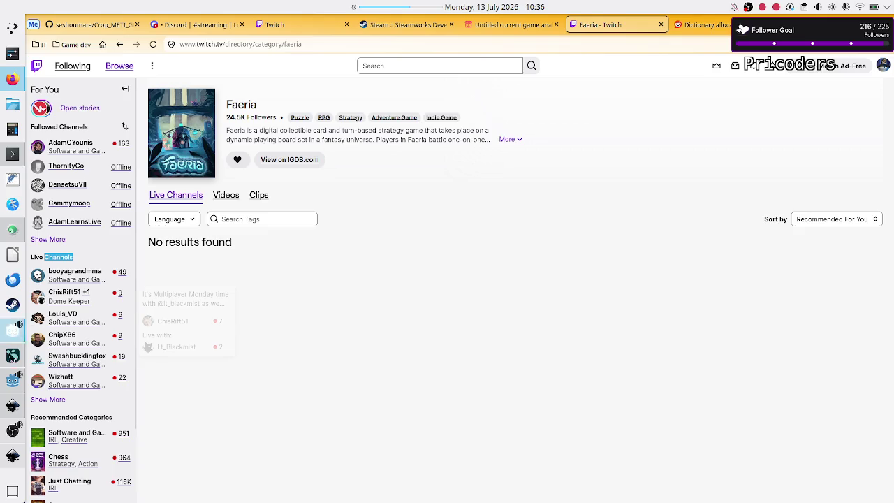
left_click(12, 390)
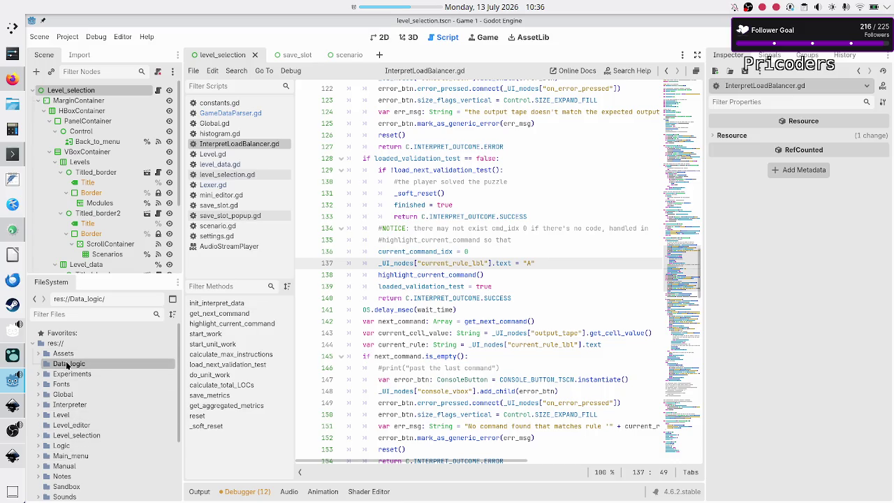
Check the Experiments folder, then bring up the context menu of the Data_logic folder.
scroll(70, 398, "down", 3)
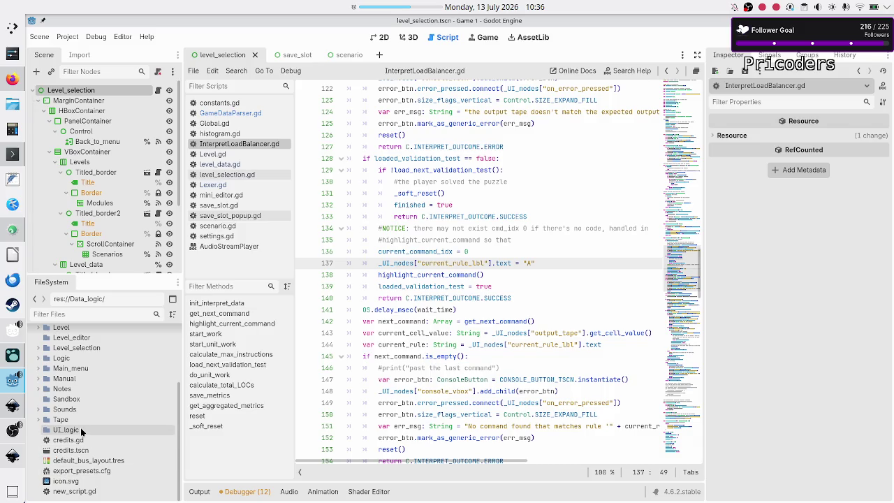
scroll(81, 431, "up", 3)
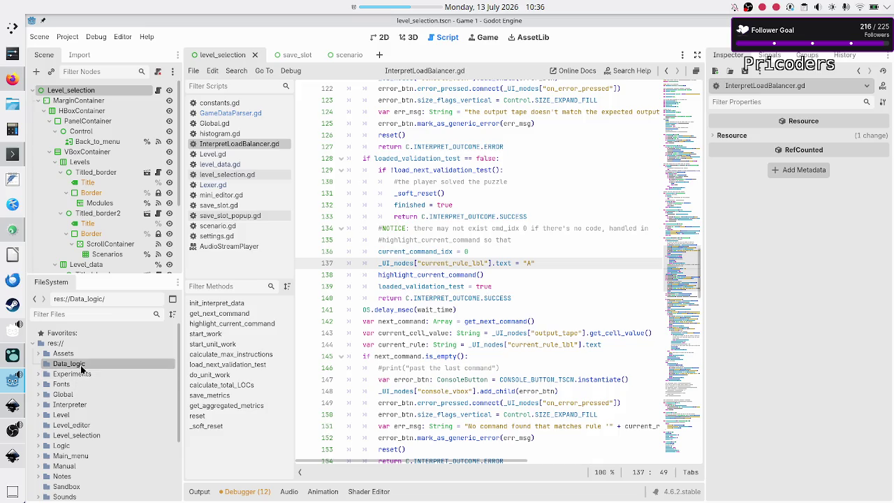
scroll(61, 391, "down", 3)
scroll(61, 395, "up", 3)
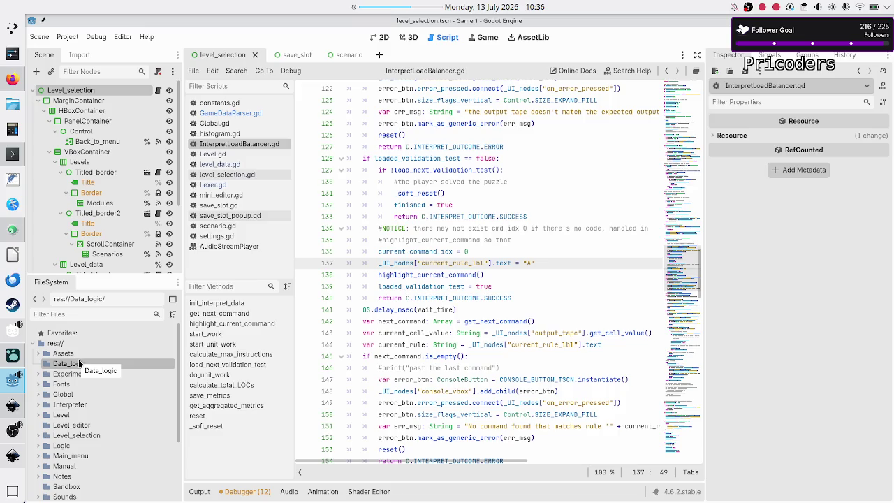
scroll(79, 411, "down", 3)
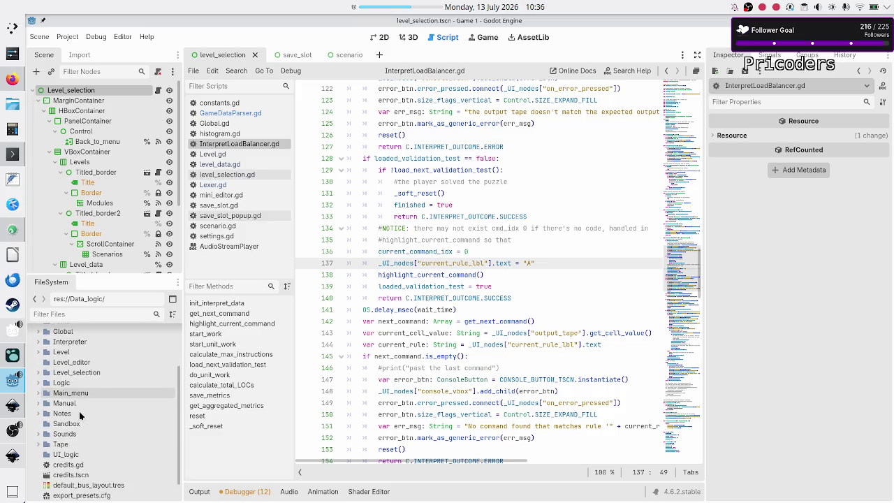
scroll(79, 411, "up", 3)
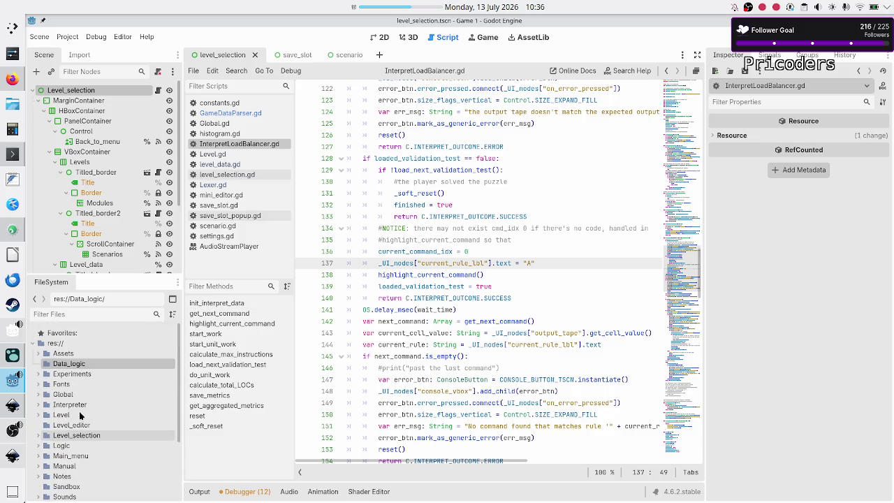
left_click(68, 376)
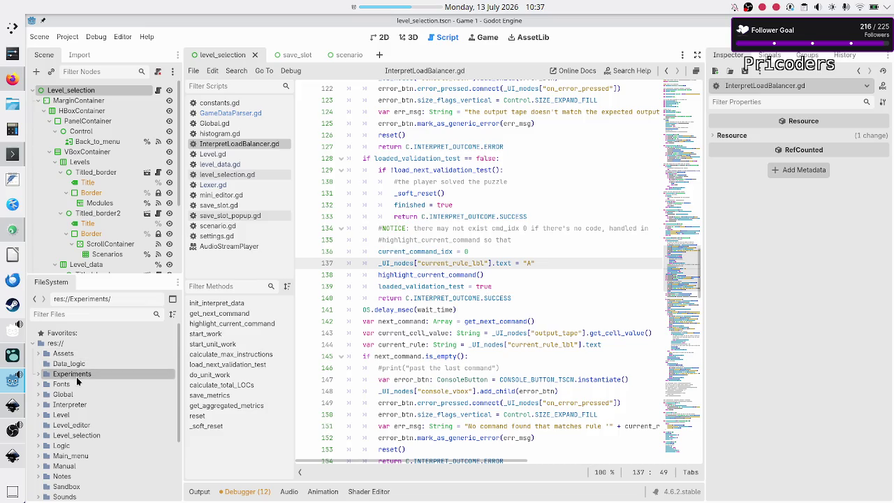
left_click(79, 364)
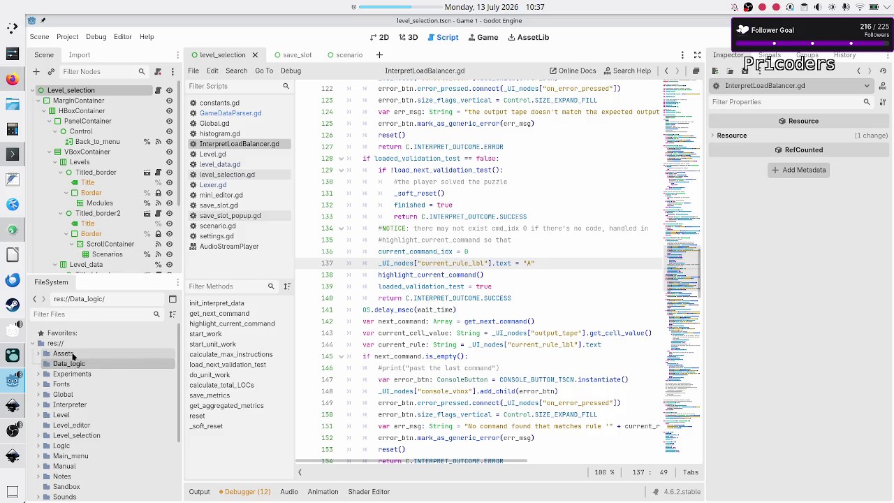
right_click(88, 364)
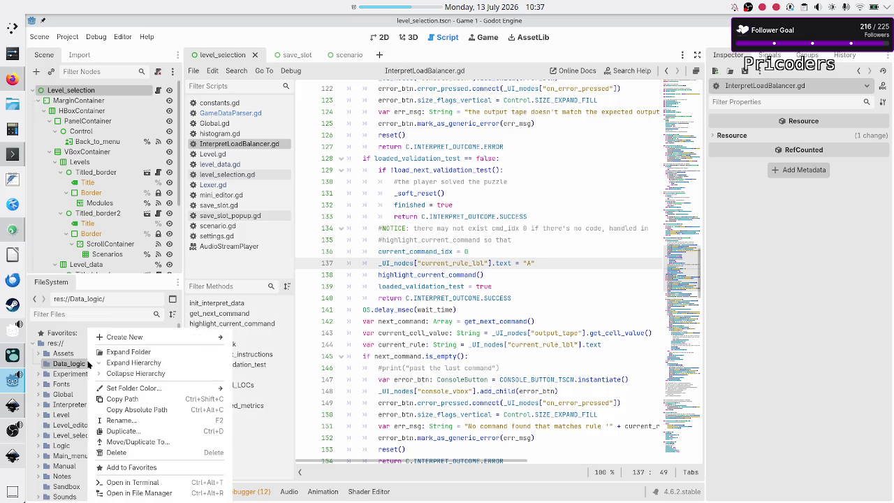
Start a new script in res://Data_logic/, then open an empty Untitled FeatherPad document.
mouse_move(146, 337)
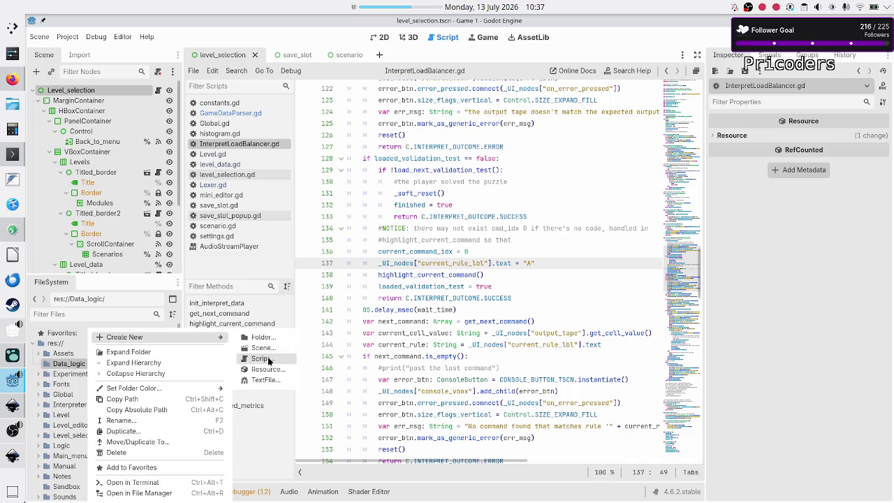
left_click(271, 356)
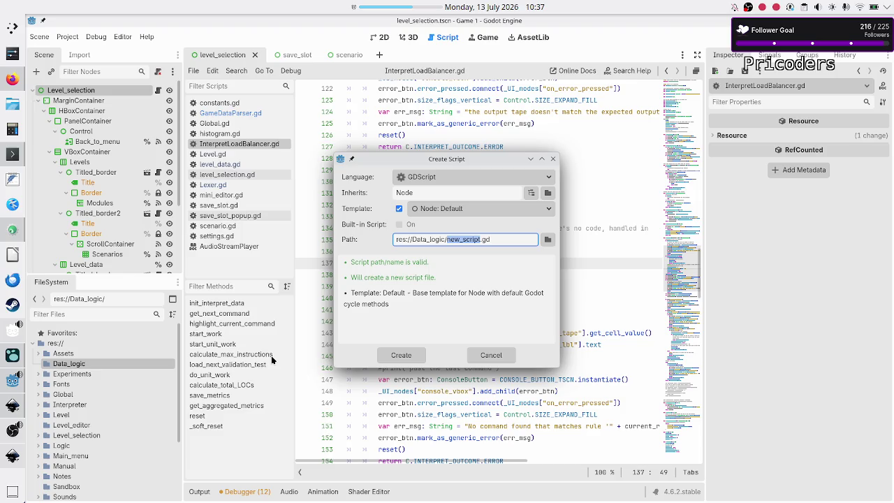
left_click(13, 181)
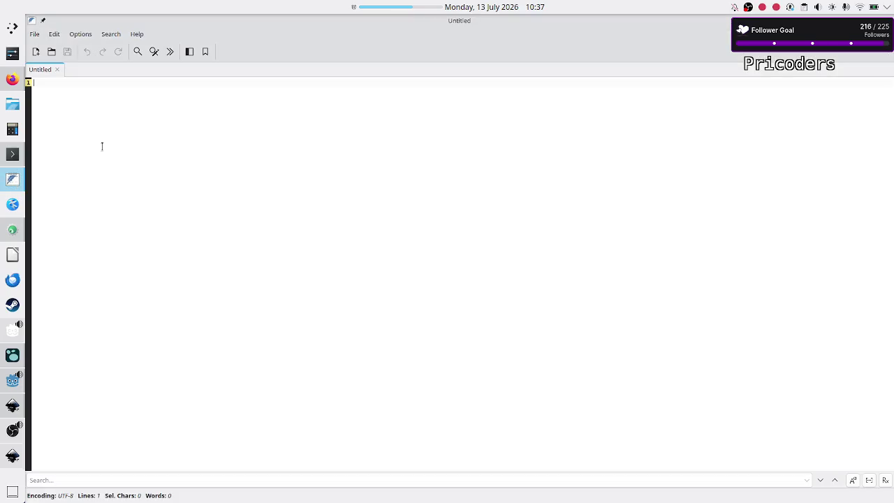
Write a Level heading with the field 'array of programs (save slots)'.
type("Level")
key("Return")
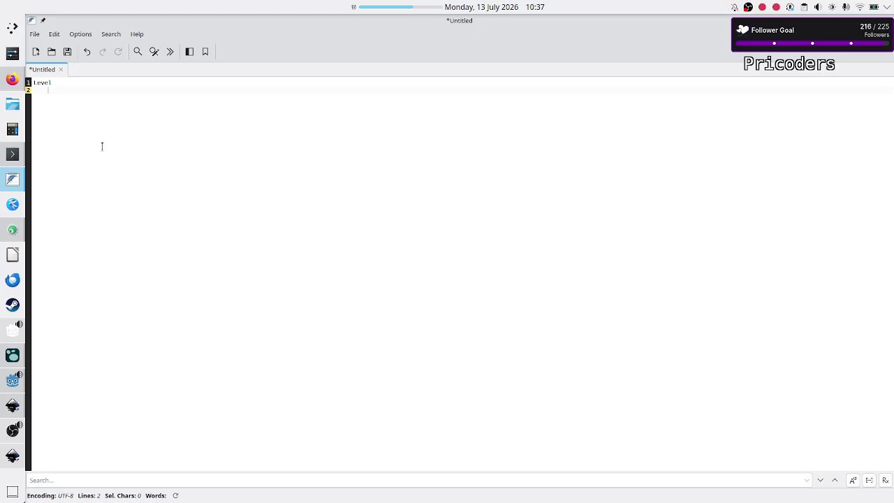
type("array of ")
type("programs ")
type("(save slots)")
key("Return")
key("Return")
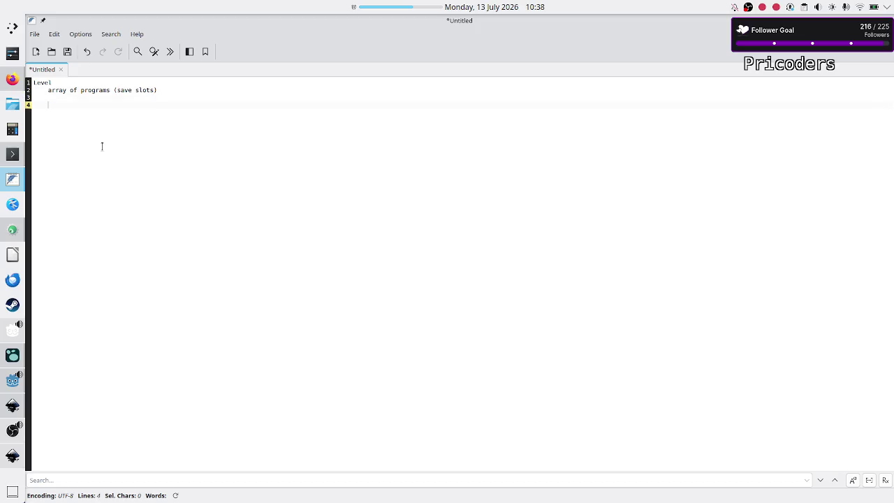
Add a Program section listing name, metrics, code and is_a_solution.
type("Program")
key("Return")
type("name")
key("Return")
type("metrics")
key("Return")
type("is")
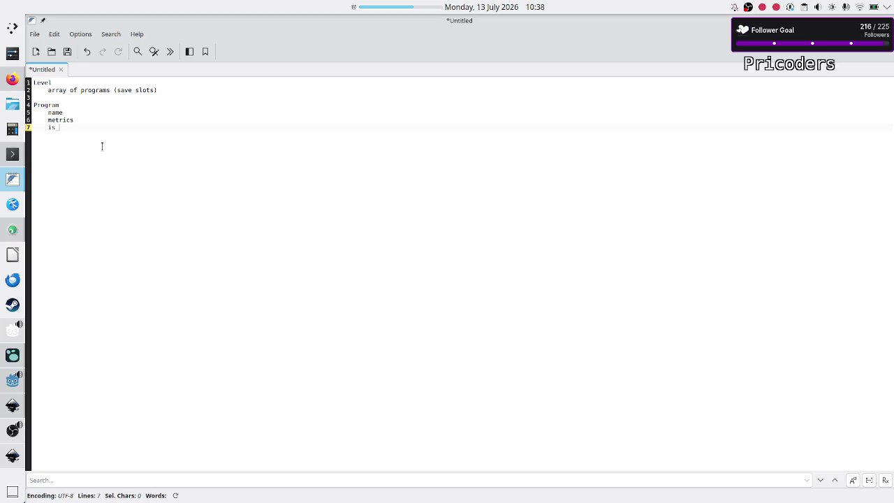
key("BackSpace")
key("BackSpace")
type("code")
key("Return")
type("a_sol")
type("uti")
key("Return")
key("BackSpace")
key("BackSpace")
key("Up")
key("Up")
key("Up")
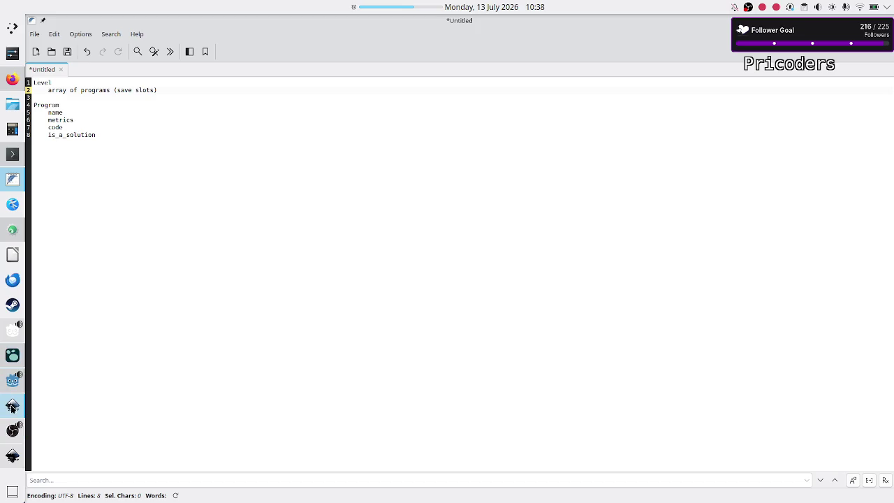
left_click(13, 457)
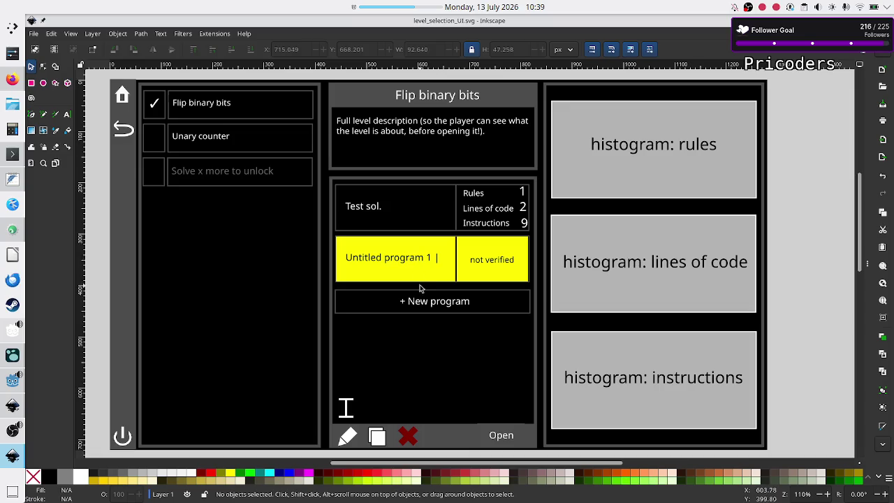
key("alt")
key("alt+Tab")
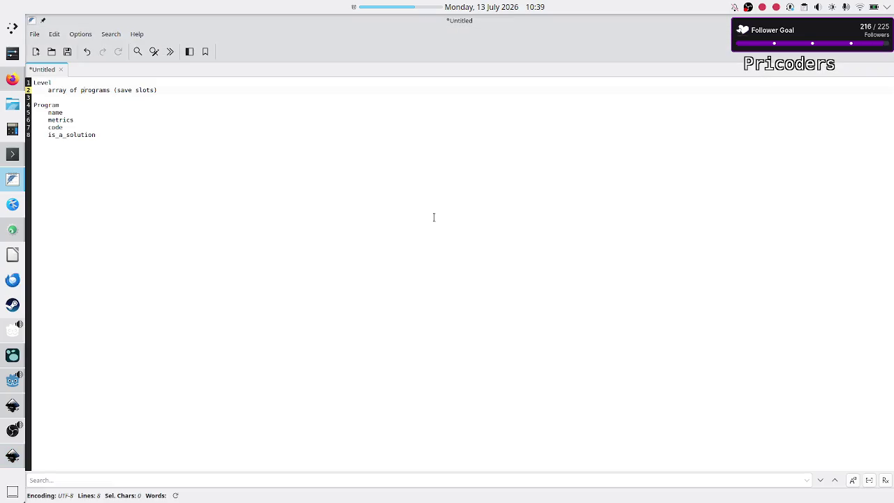
Insert 'max nr of programs allowed' directly under the Level heading.
key("Up")
key("Return")
type("max")
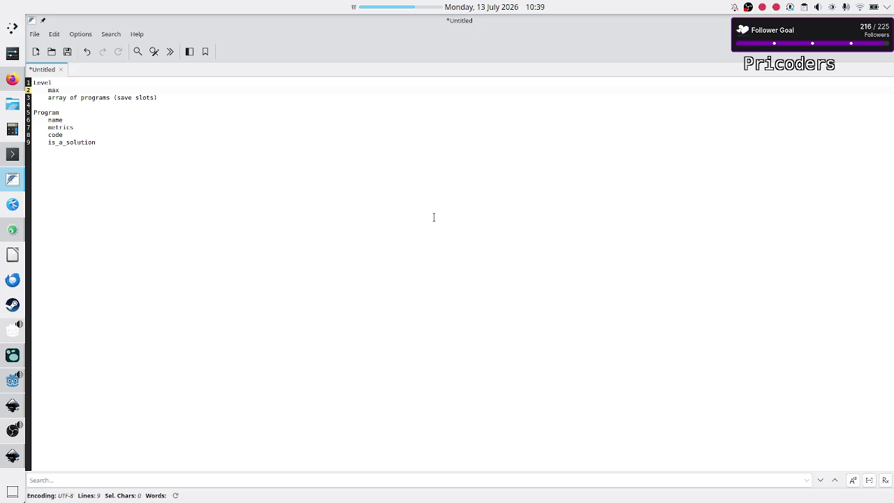
type(" nr of programs all")
type("ow")
key("Down")
key("Down")
key("Down")
Add the Level line 'is_solved (compute this from the array of programs)' after save slots.
key("alt+Tab")
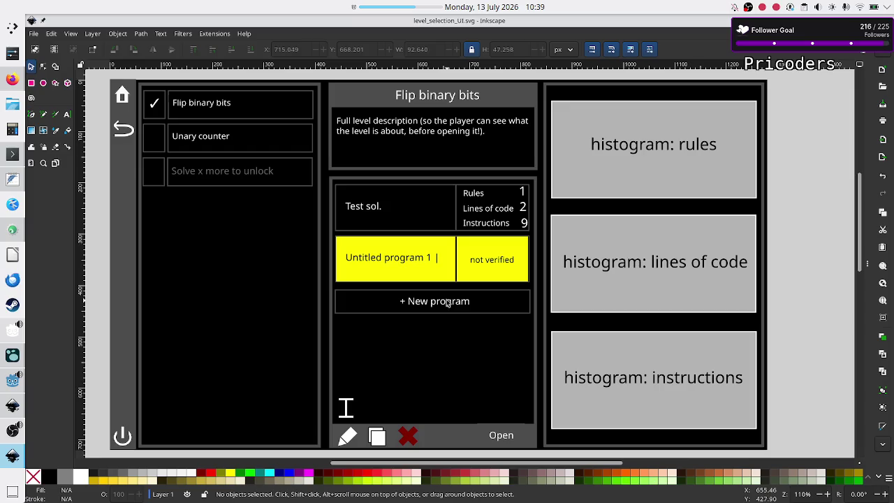
key("alt+Tab")
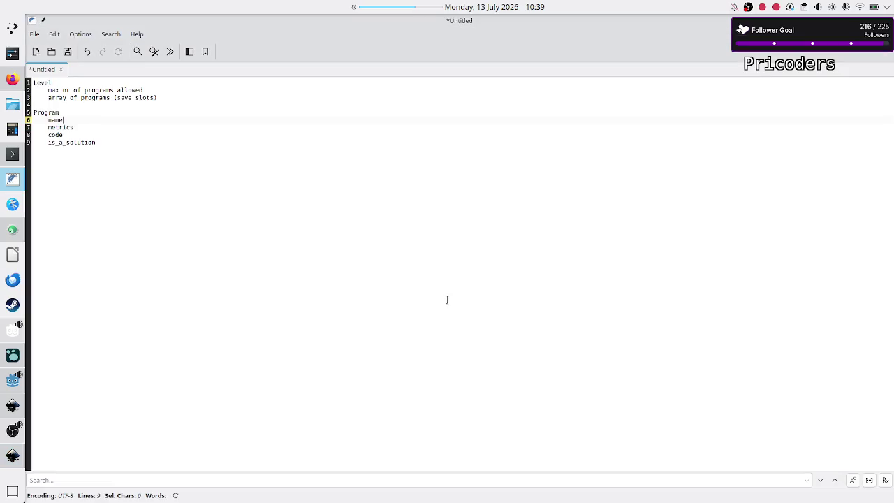
left_click(97, 135)
left_click(122, 141)
key("alt+Tab")
key("alt+Tab")
left_click(187, 95)
key("Return")
key("Return")
key("Up")
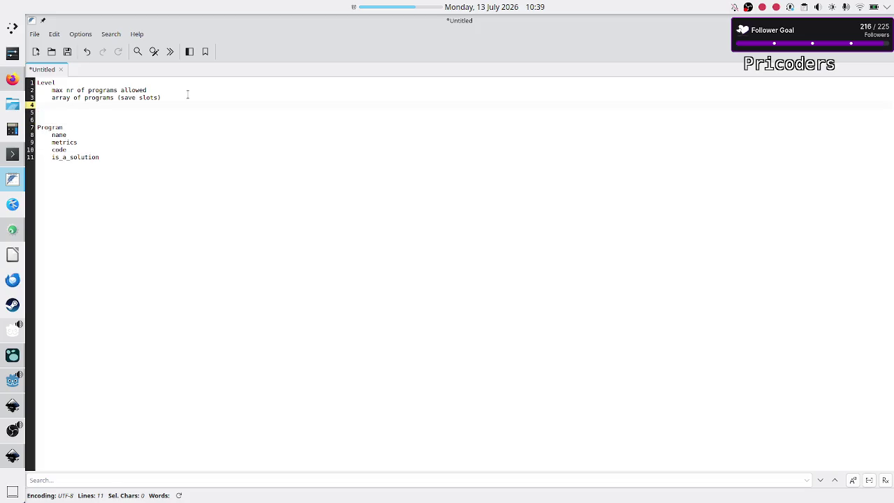
type("so")
key("BackSpace")
type("s_solved ")
type("(compute ")
type("this from ")
type("the arrayof")
key("BackSpace")
key("BackSpace")
key("BackSpace")
key("BackSpace")
key("BackSpace")
type("of programs")
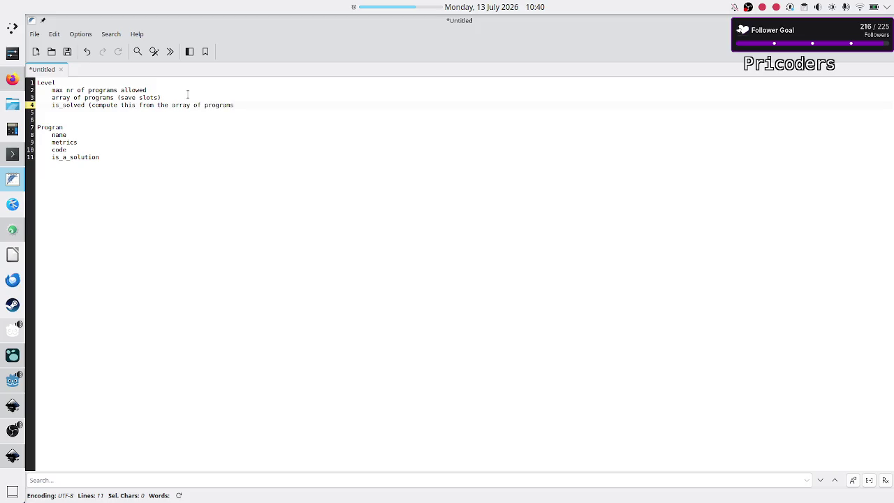
type(")")
left_click(92, 136)
Select the is_a_solution field name in the Program section to review it.
key("Up")
key("Down")
key("Down")
key("Down")
key("Home")
key("shift+End")
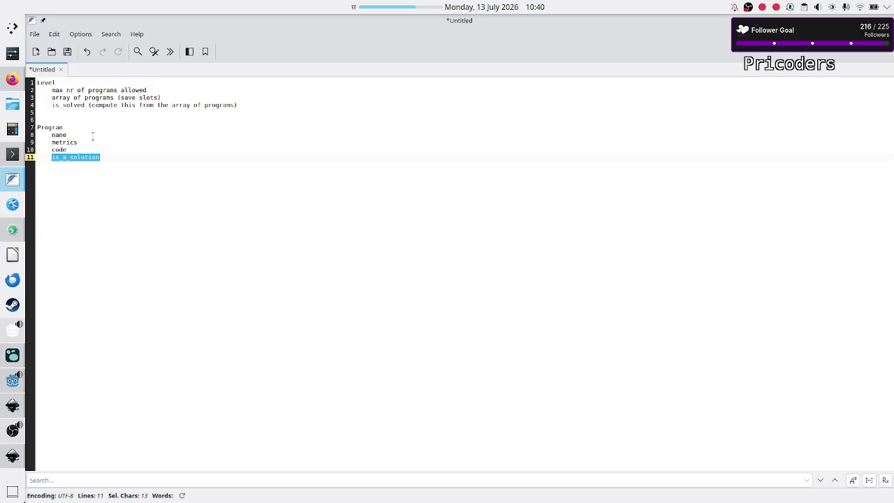
key("shift+Left")
key("shift+Right")
key("Up")
key("Up")
key("Up")
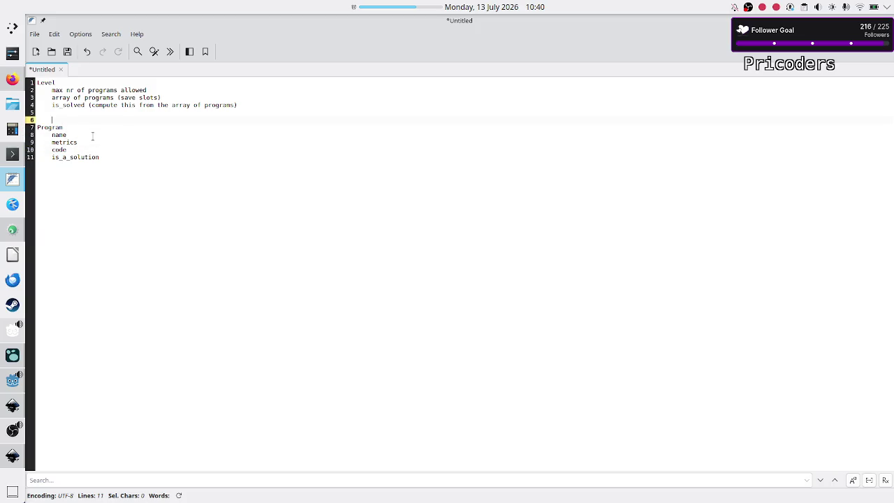
Select parts of the is_solved line and its compute note to review them.
key("Up")
key("shift+Left")
key("shift+Left")
key("shift+Left")
key("Right")
key("shift+Left")
key("shift+Left")
key("shift+Left")
key("Right")
key("shift+Left")
key("shift+Left")
key("shift+Left")
key("Right")
key("Right")
key("Right")
key("shift+Right")
key("shift+Right")
key("shift+Right")
key("Right")
key("Down")
key("Down")
key("Down")
key("Down")
Add a Histogram heading below the Program fields.
key("Return")
key("alt+Tab")
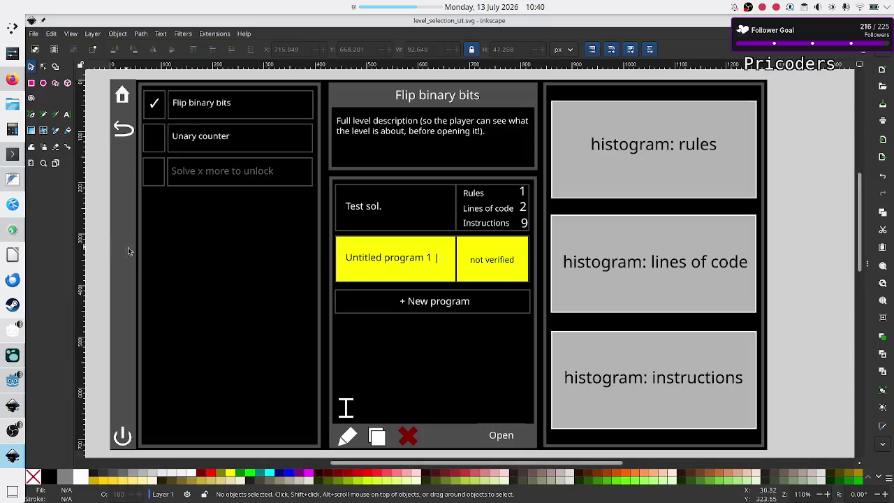
key("alt+Tab")
type("His")
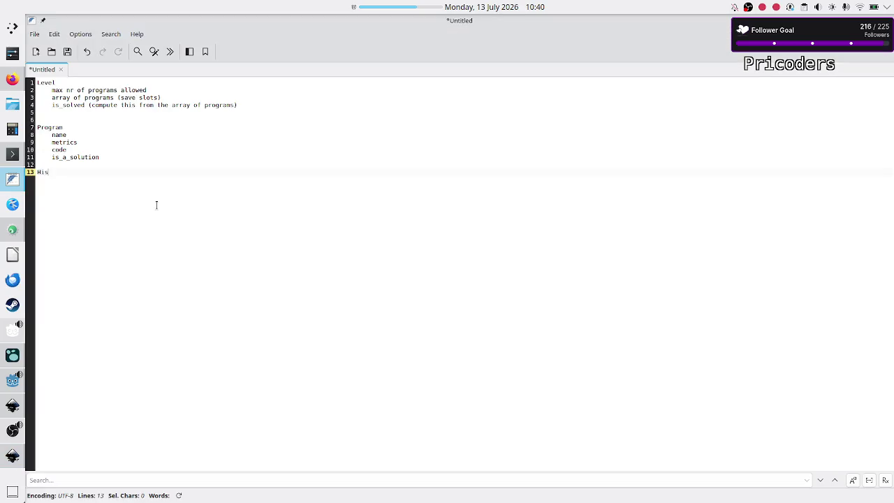
type("togram")
Add 'array of histograms (best so far)' to Level and 'histogram (specific to the program's metrics/code)' to Program.
key("Up")
key("Up")
key("Up")
key("Up")
key("Up")
key("Up")
type("rray of hi")
type("sto")
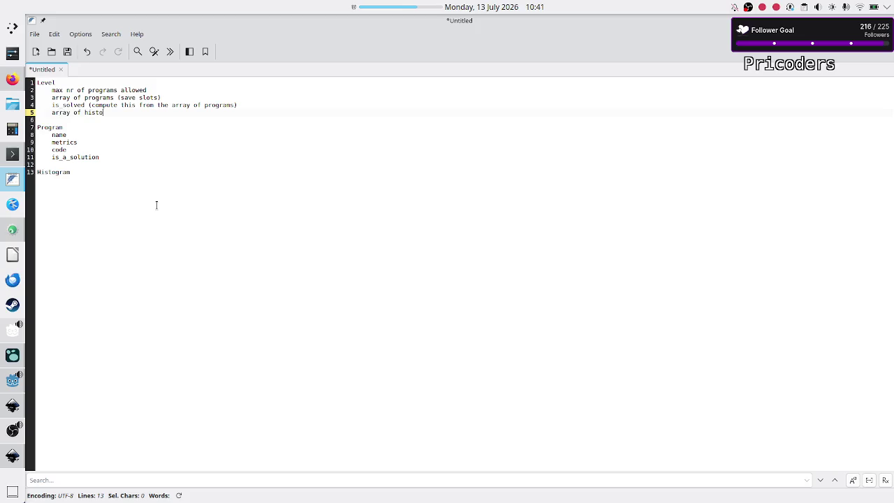
type("grams (be")
type("st s")
type("o f")
type("ar)")
key("Down")
key("Down")
key("Down")
key("Return")
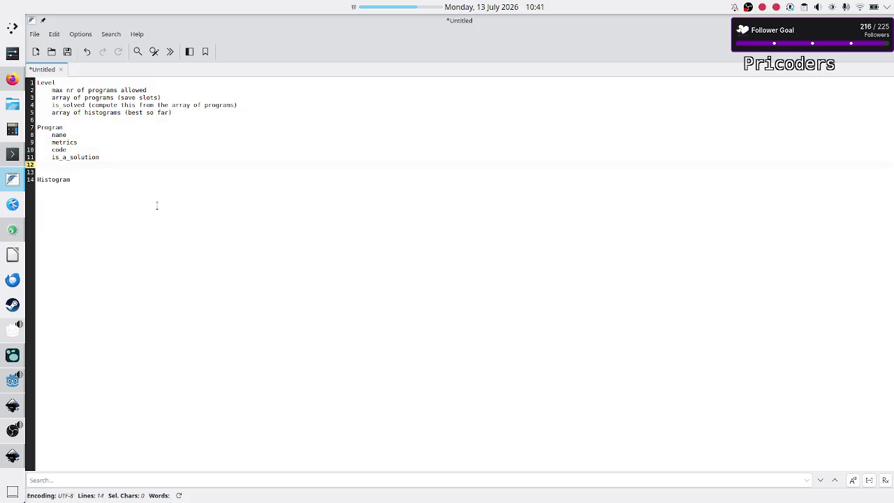
type("histogram (s")
type("pe")
type("cific to the ")
type("program'")
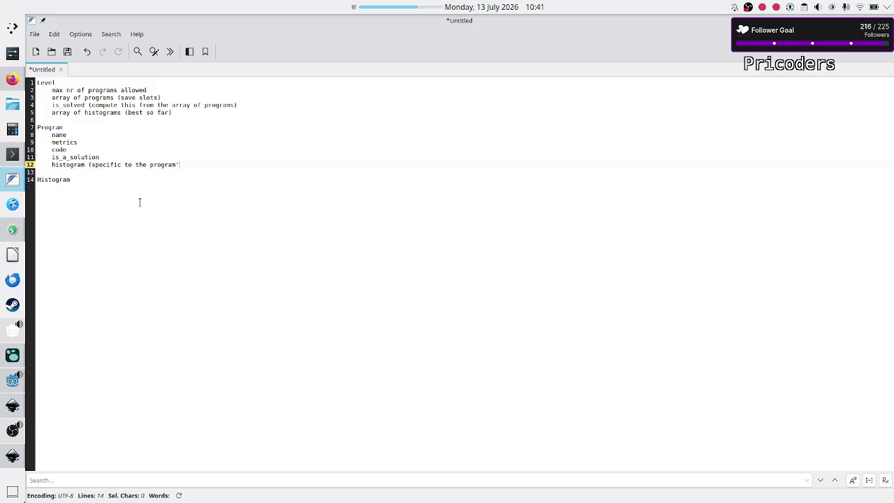
type("s metrics/code")
type(")")
Look over the Program and Level field lists, then begin an entry line under Histogram.
key("Up")
key("Up")
key("Up")
key("Home")
key("shift+Down")
key("shift+Down")
key("shift+Down")
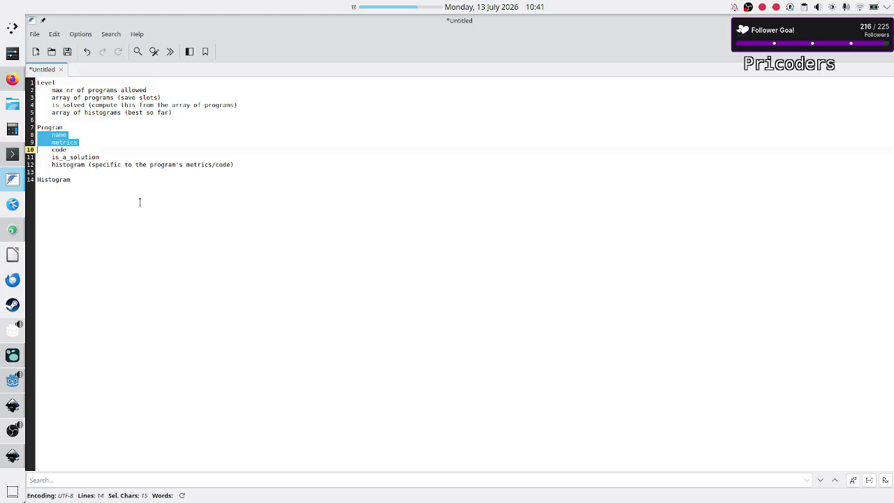
key("Up")
key("Up")
key("Up")
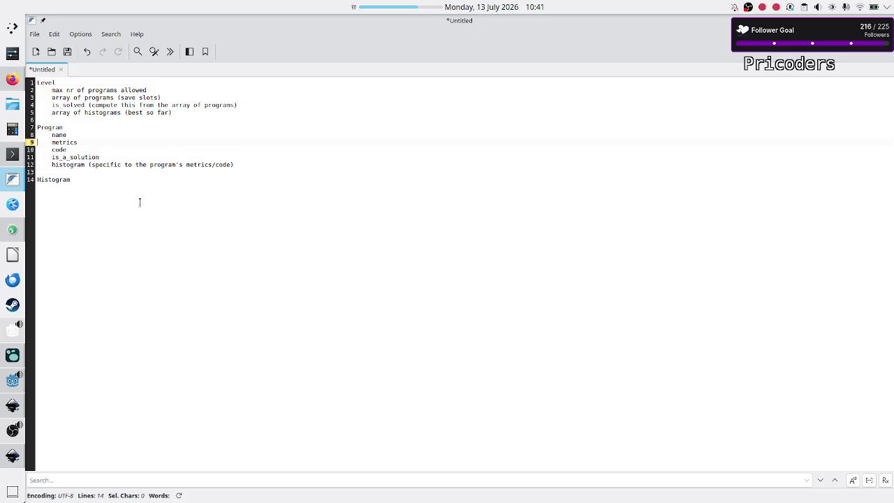
key("Down")
key("Down")
key("Down")
key("Down")
key("Down")
key("Up")
key("Up")
key("Up")
key("Up")
key("Up")
key("Up")
key("Down")
key("Down")
key("Down")
key("Down")
key("shift+Down")
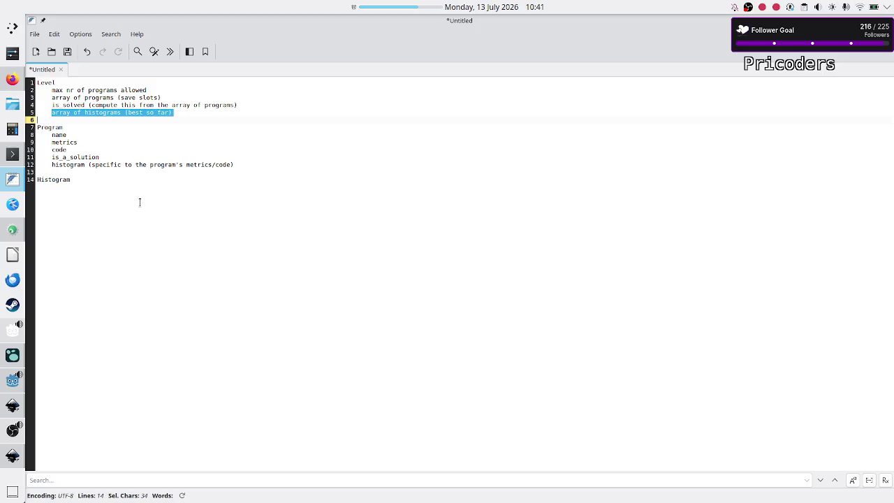
key("Right")
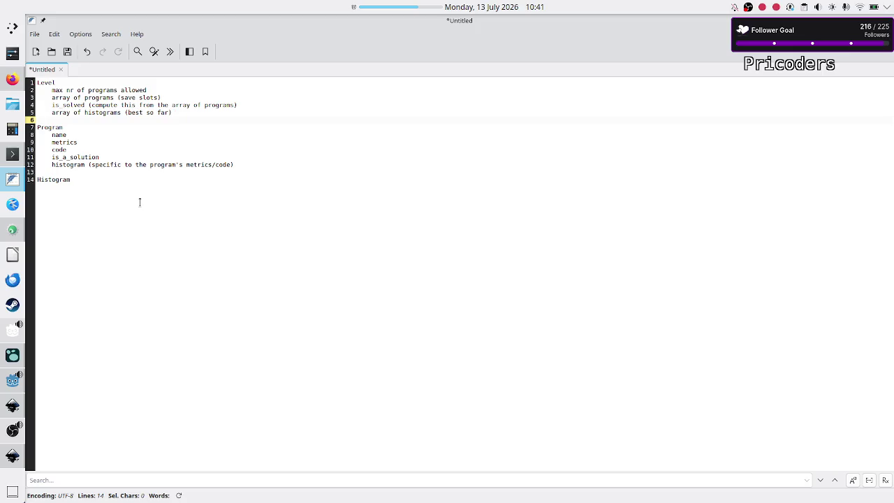
key("Down")
key("Down")
key("Down")
key("Return")
Enter 'metric name', 'plot data' and 'Steam friends leaderboard (separate class?)' as separate Histogram lines.
type("m")
type("tric name")
key("Return")
type("plot data")
key("Return")
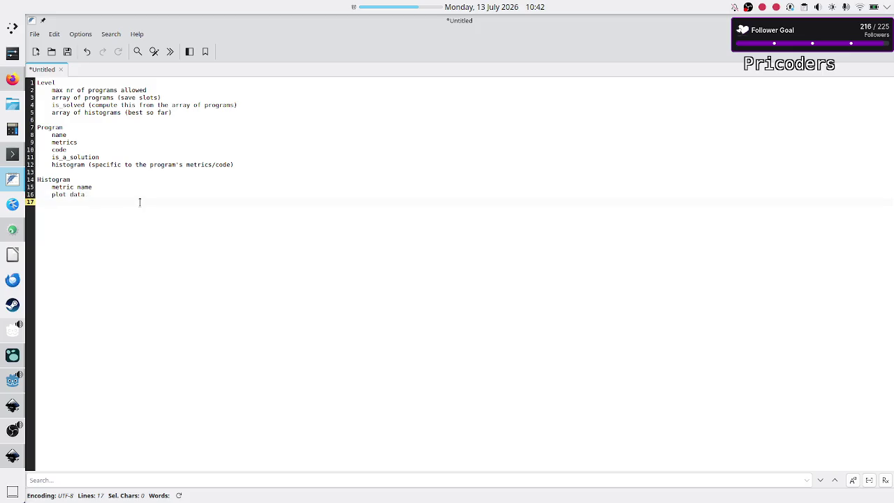
type("leaderb")
type("oard (")
type("separate class")
type("?)")
key("Home")
type("Steam friends")
key("End")
key("Return")
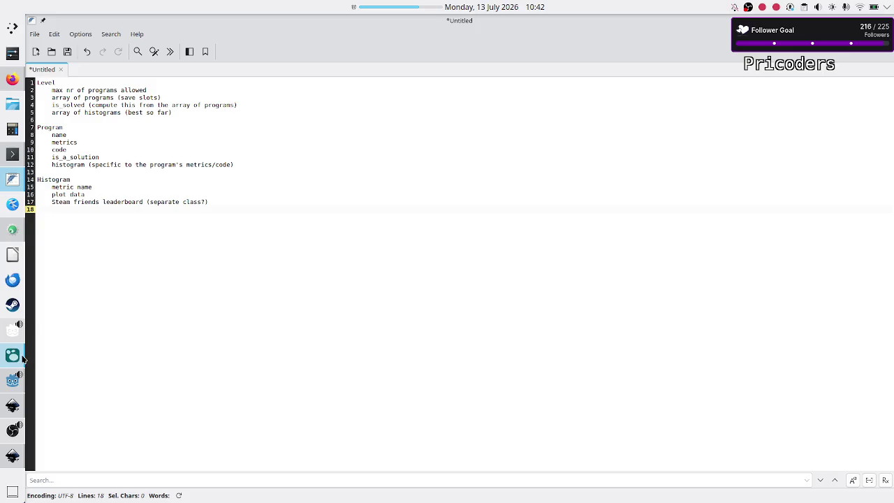
mouse_move(18, 358)
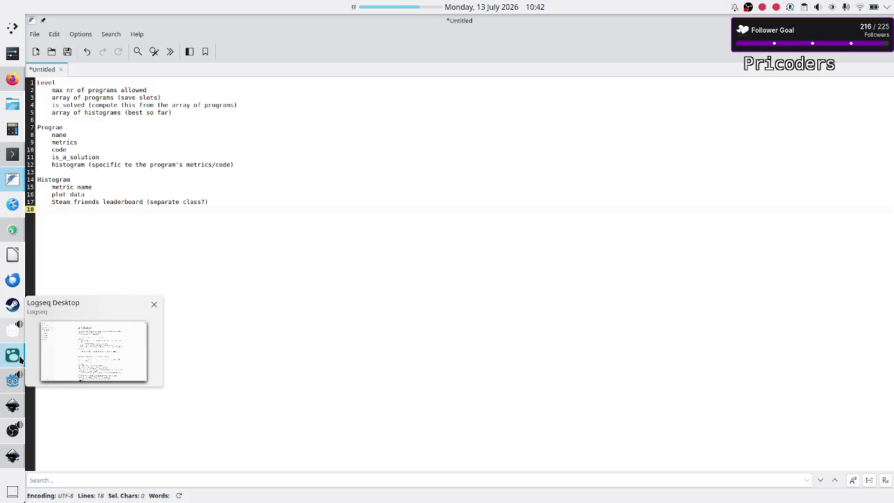
In the Logseq journal, highlight the UI code, 'advantage' and 'dictionaries' passages and add an empty block.
left_click(17, 355)
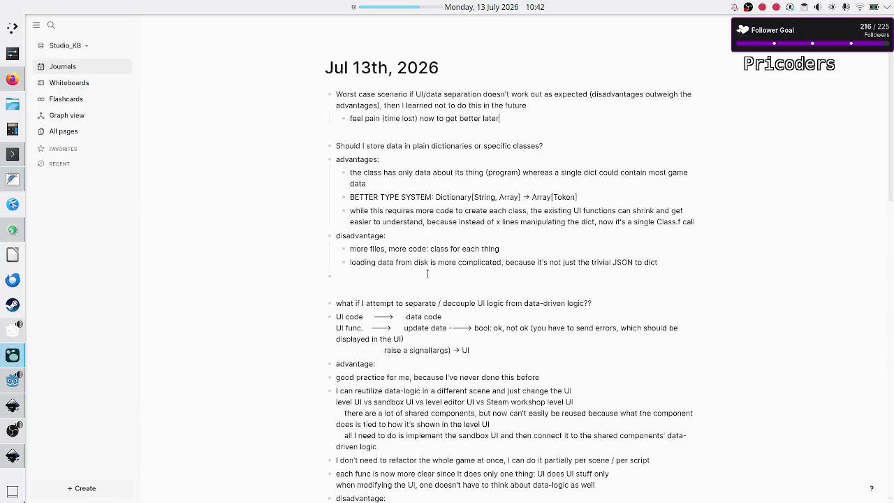
scroll(402, 314, "down", 10)
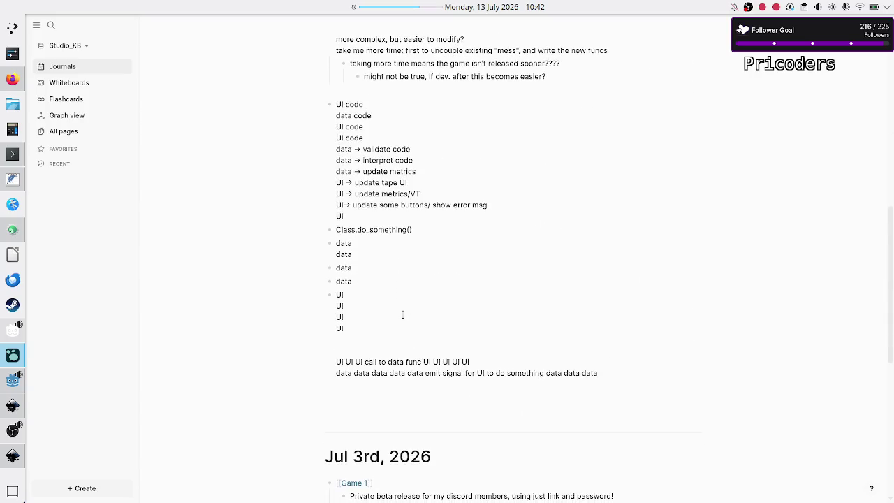
scroll(402, 314, "up", 10)
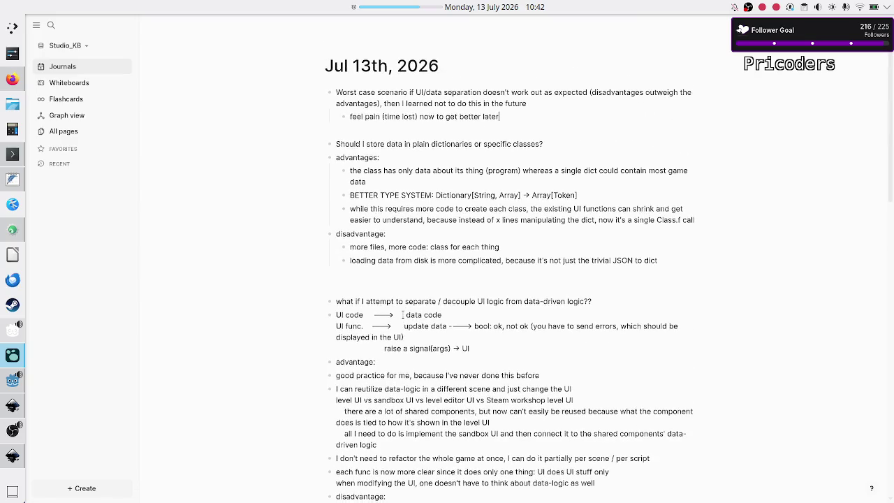
scroll(402, 317, "down", 1)
left_click_drag(337, 310, 449, 309)
double_click(354, 355)
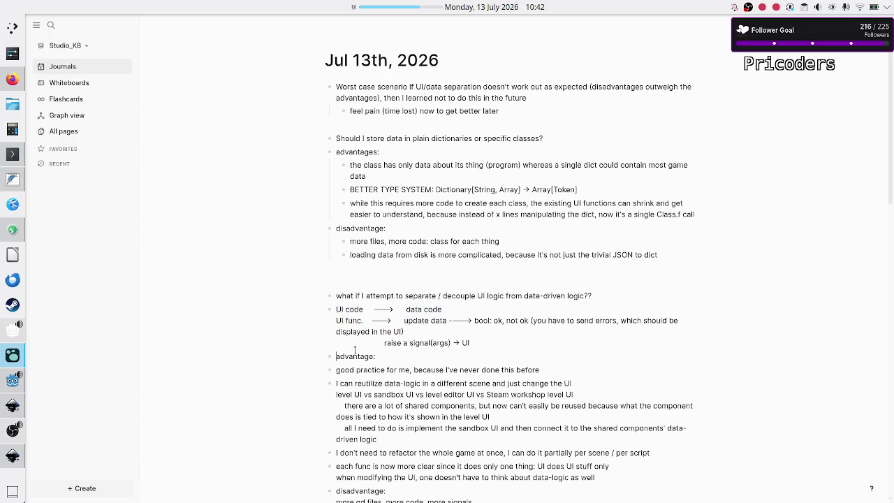
left_click(389, 209)
double_click(451, 138)
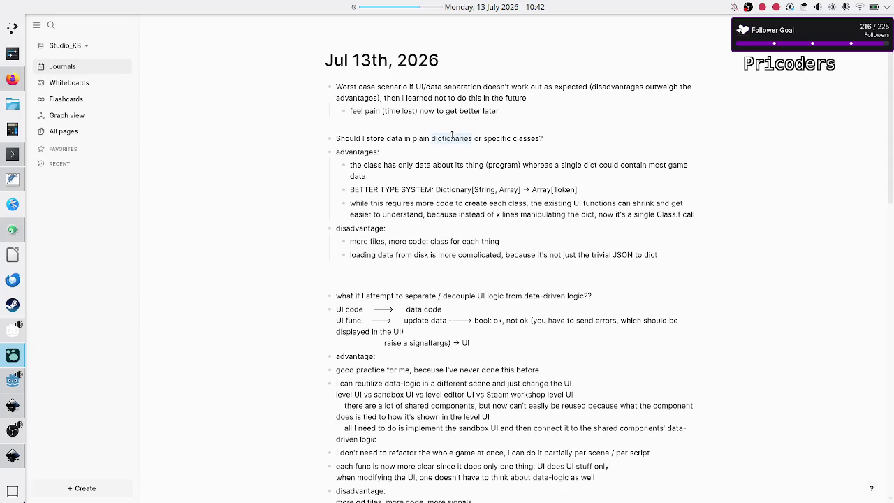
left_click(375, 167)
left_click(369, 277)
Highlight the worst-case scenario phrases about the future in the notes.
left_click_drag(389, 89, 441, 82)
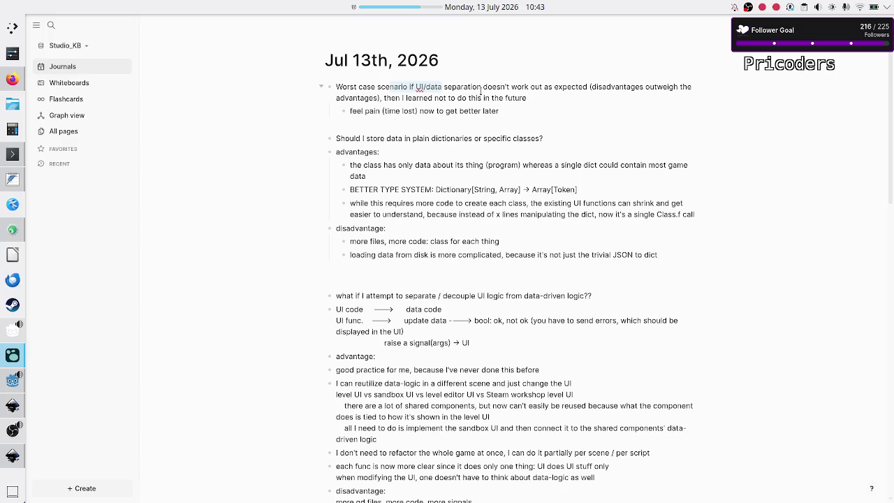
left_click_drag(527, 97, 403, 94)
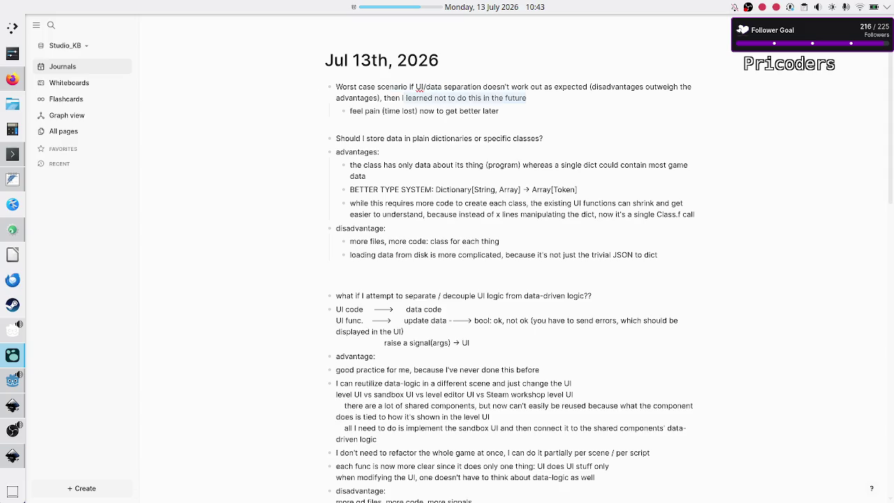
mouse_move(5, 382)
left_click(9, 379)
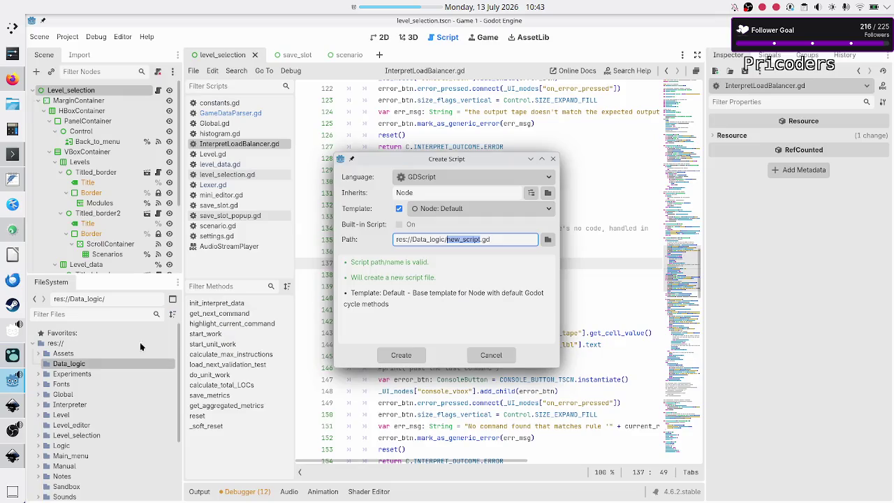
Cancel the new script and scroll through level_data.gd's test cases around entries 20–22.
left_click(493, 355)
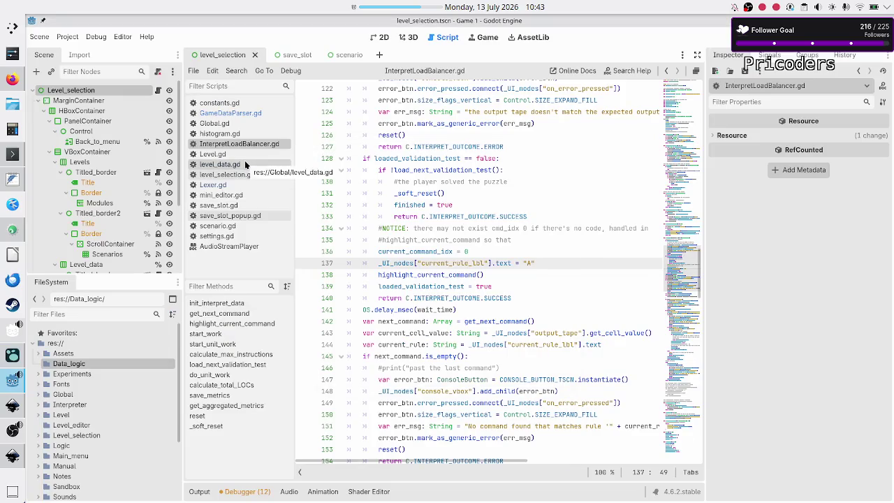
left_click(244, 163)
scroll(528, 294, "down", 20)
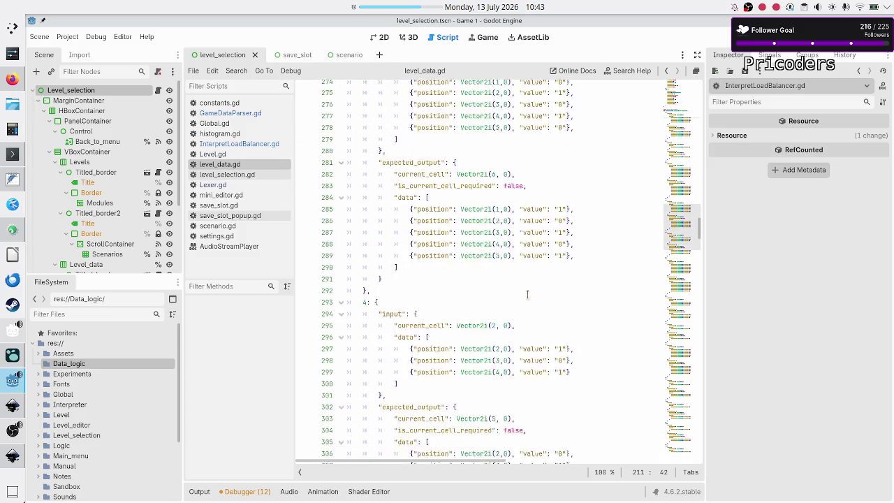
scroll(527, 294, "down", 20)
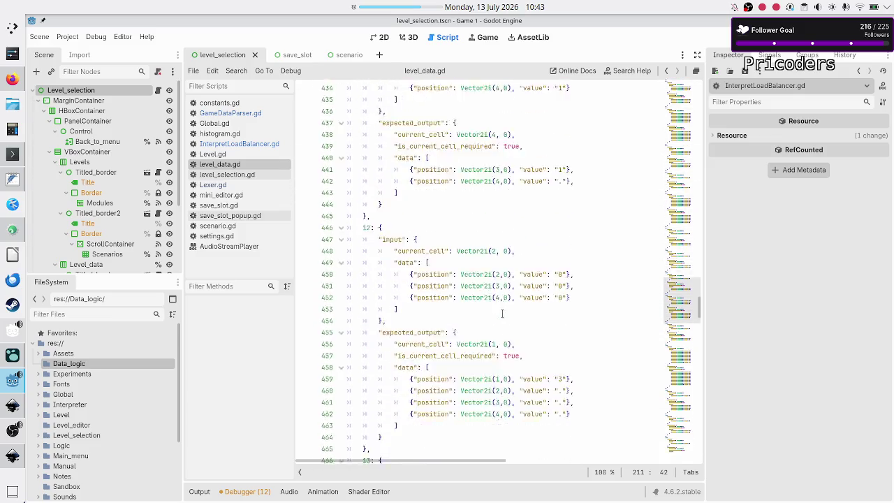
scroll(502, 314, "down", 20)
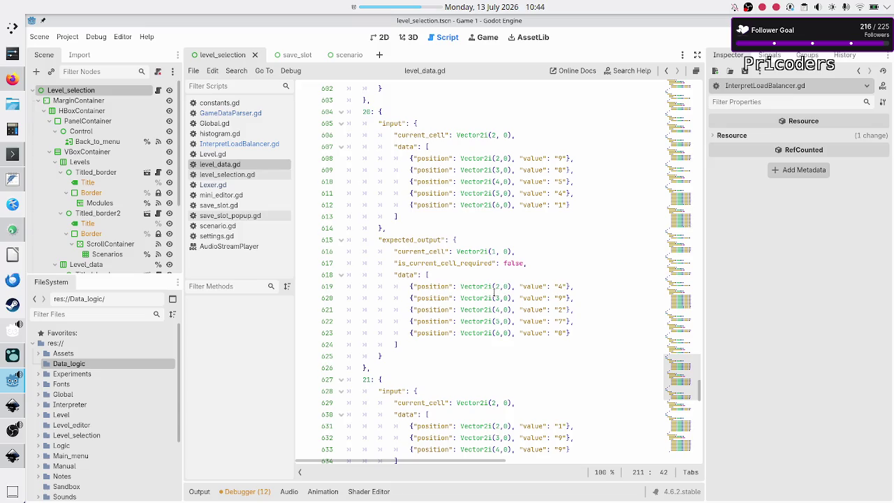
scroll(494, 292, "down", 5)
scroll(487, 272, "down", 5)
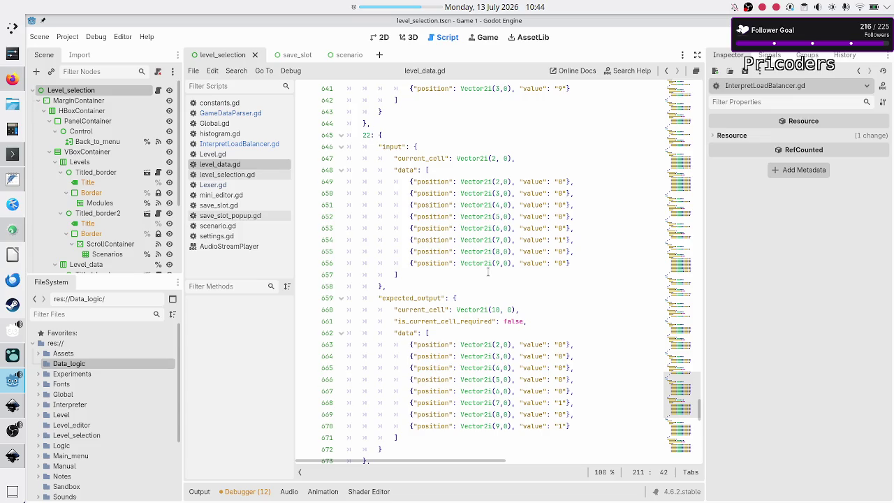
scroll(487, 272, "up", 6)
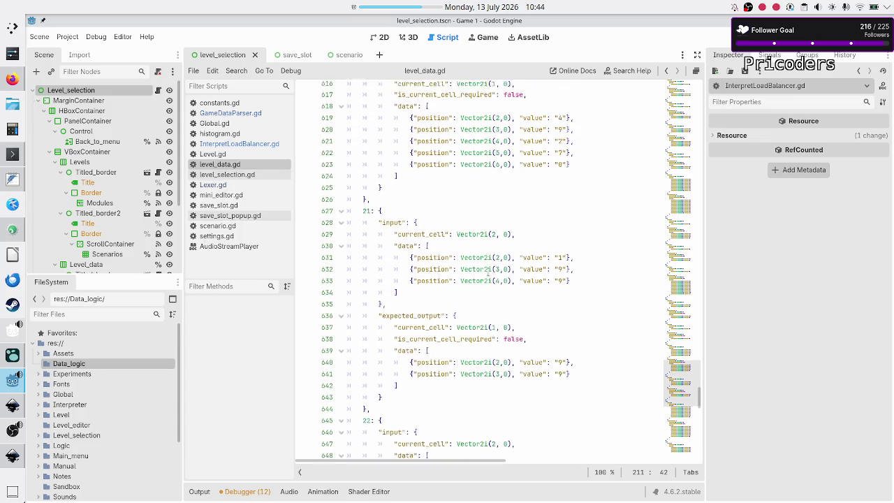
scroll(487, 273, "up", 8)
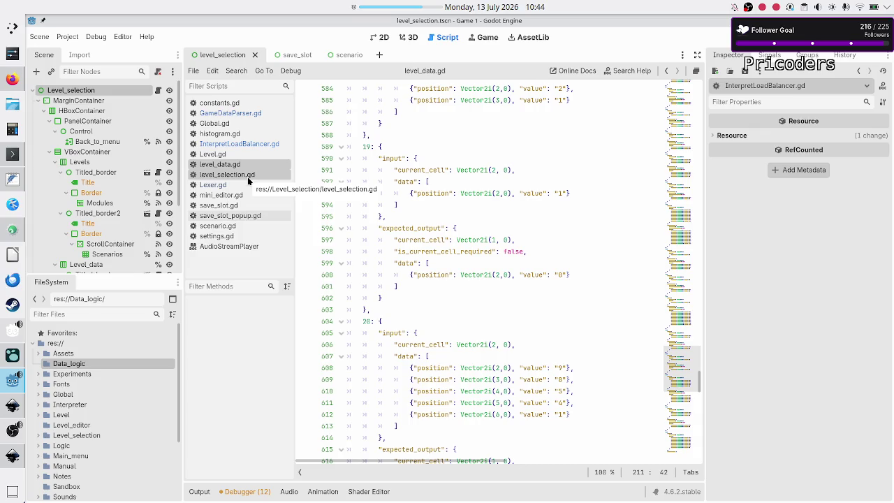
left_click(7, 353)
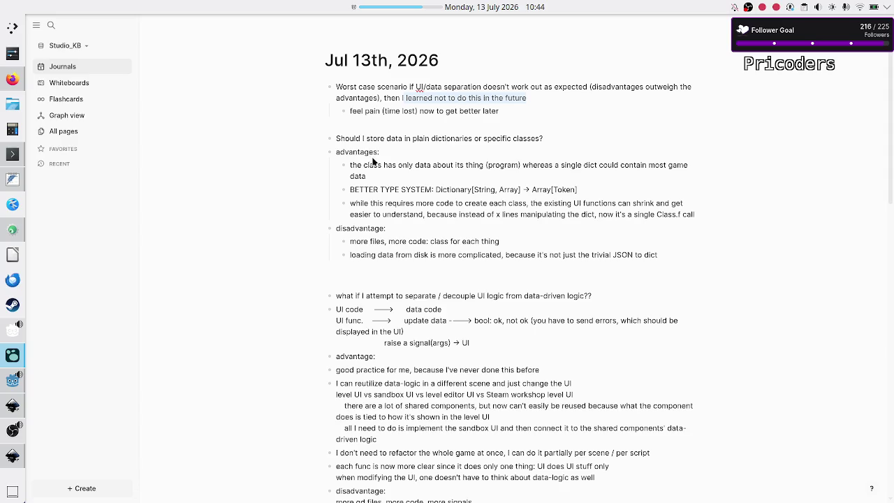
left_click(351, 241)
key("Escape")
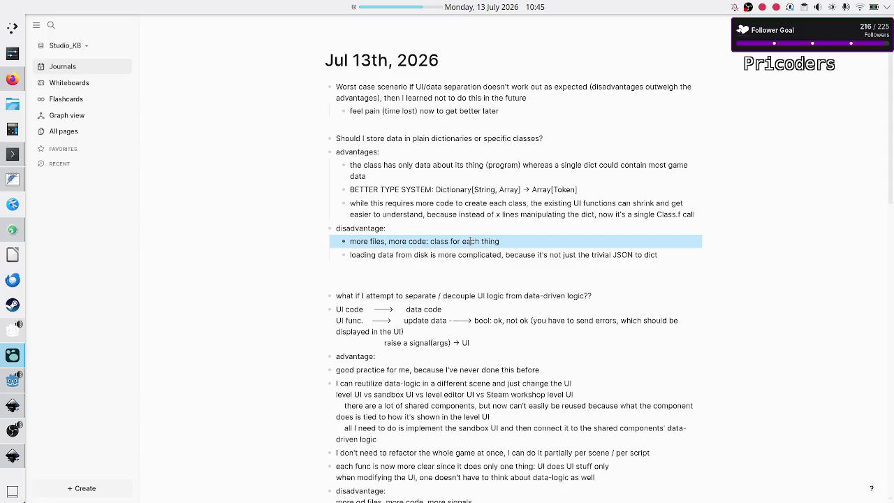
key("Return")
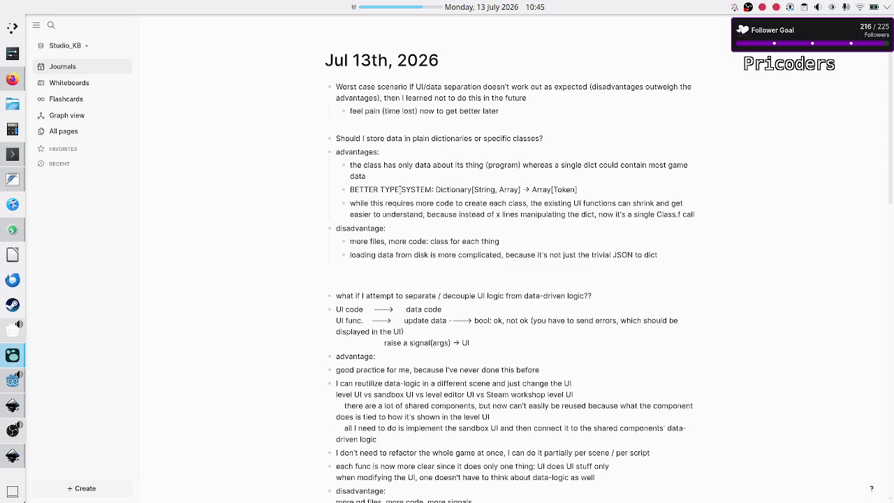
left_click_drag(401, 190, 433, 186)
left_click_drag(448, 189, 522, 189)
double_click(460, 191)
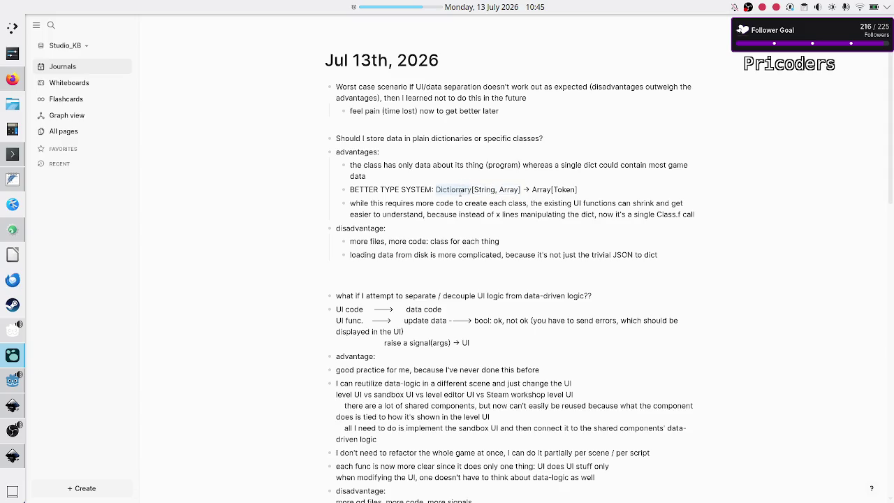
double_click(565, 189)
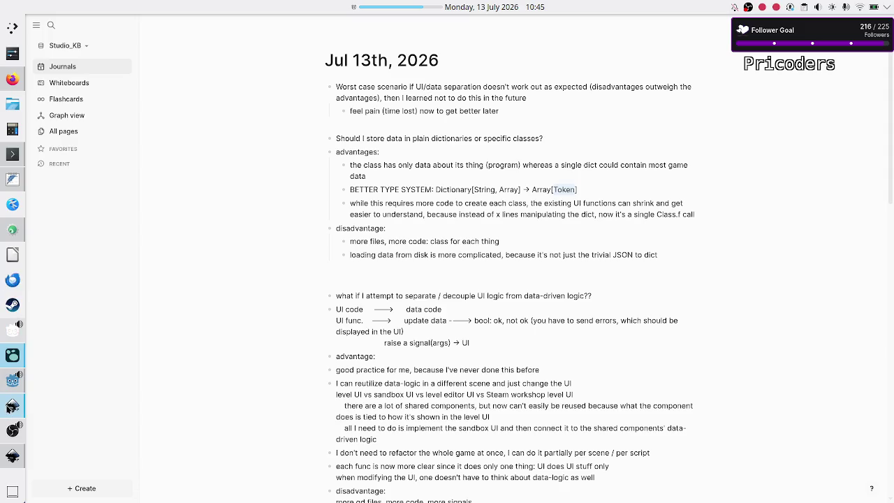
left_click(12, 455)
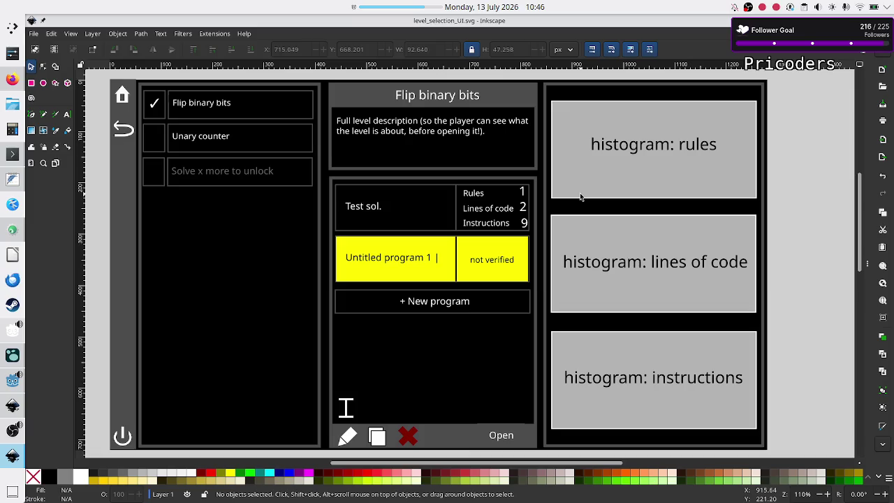
left_click(13, 381)
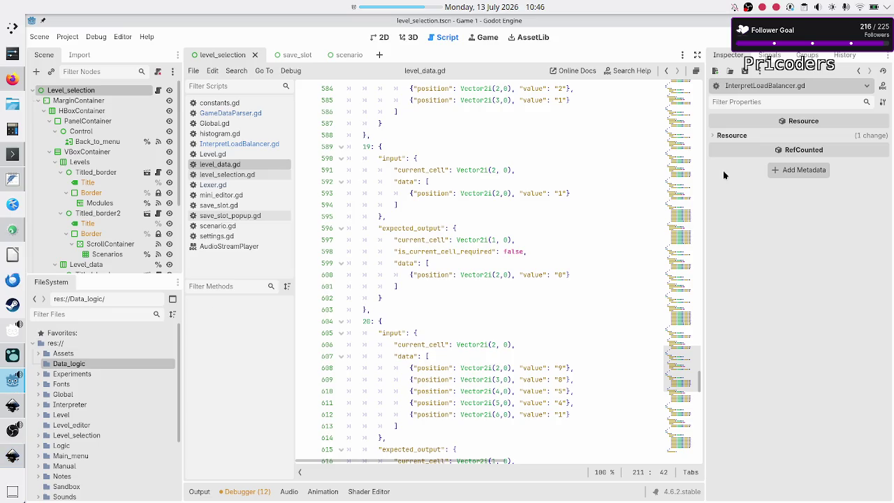
Run the project, open the Navigation puzzle's Test sol. program, and briefly view the Manual.
left_click(746, 37)
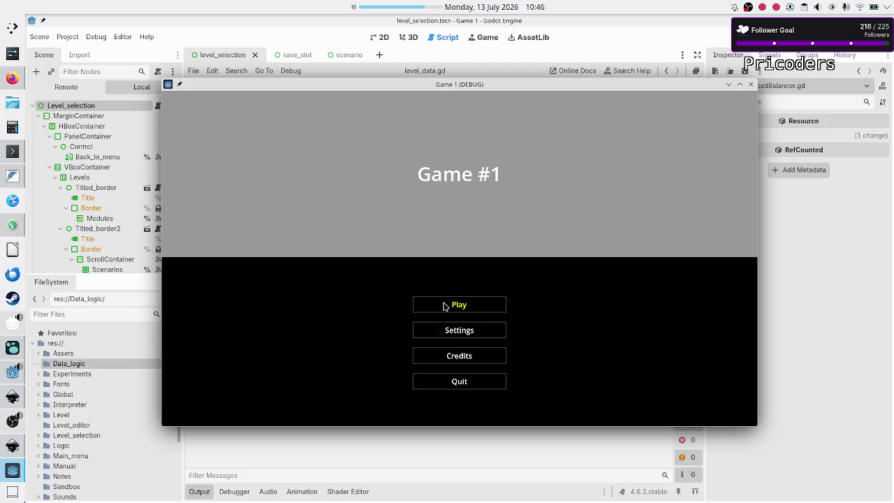
left_click(444, 305)
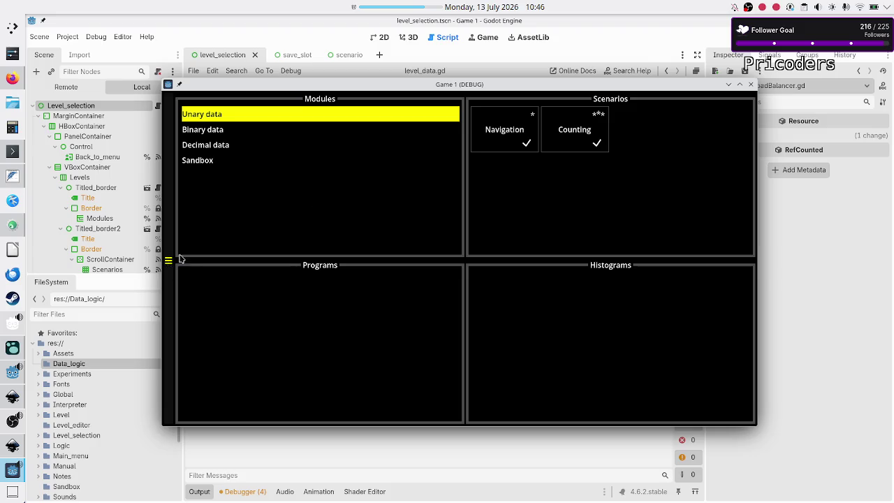
left_click(496, 132)
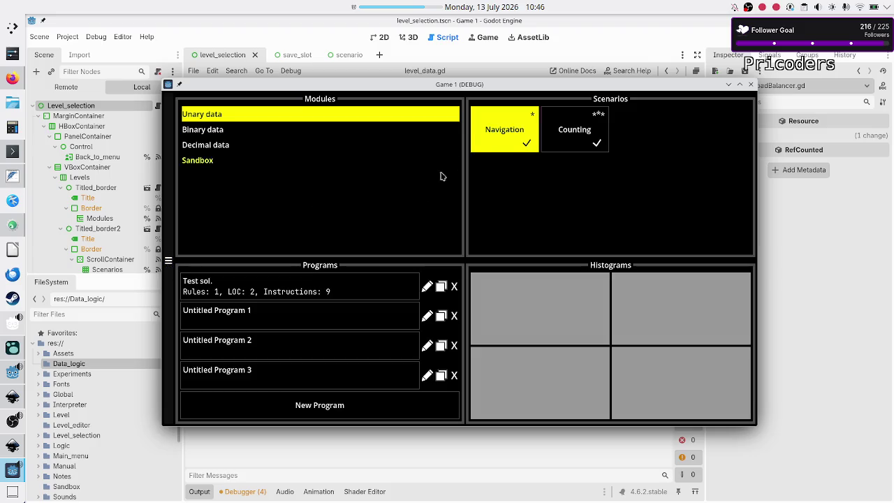
left_click(365, 282)
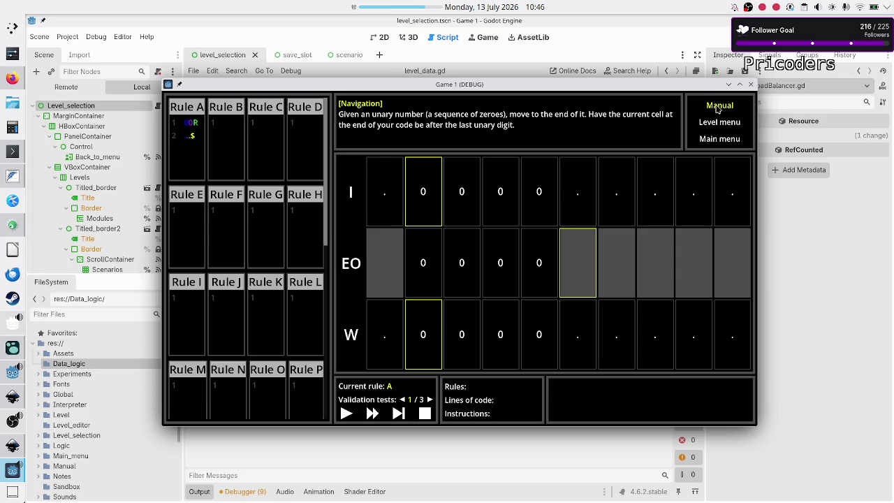
left_click(718, 109)
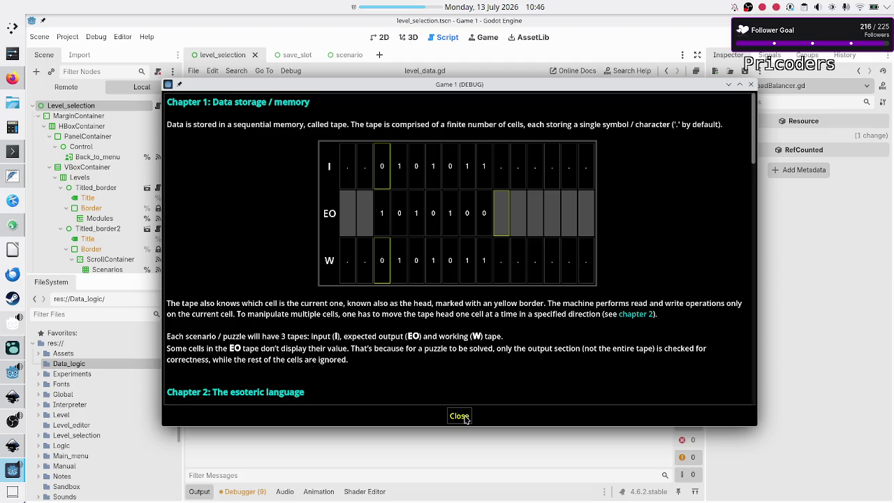
left_click(459, 415)
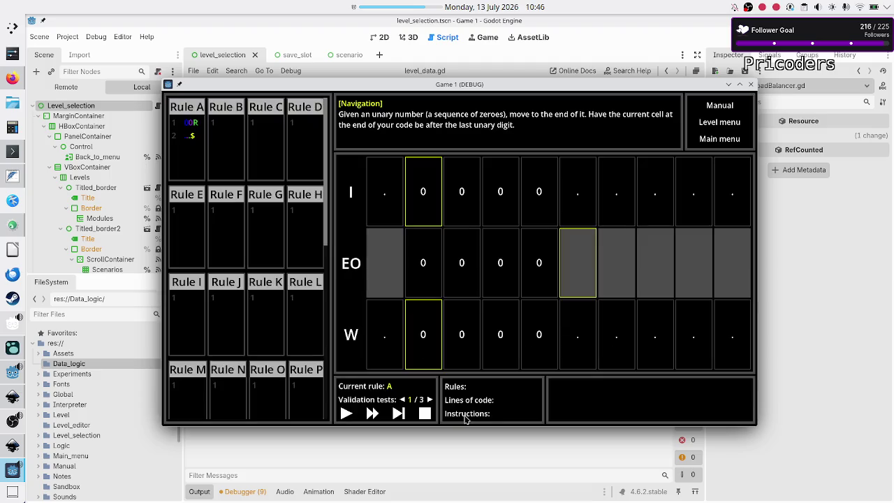